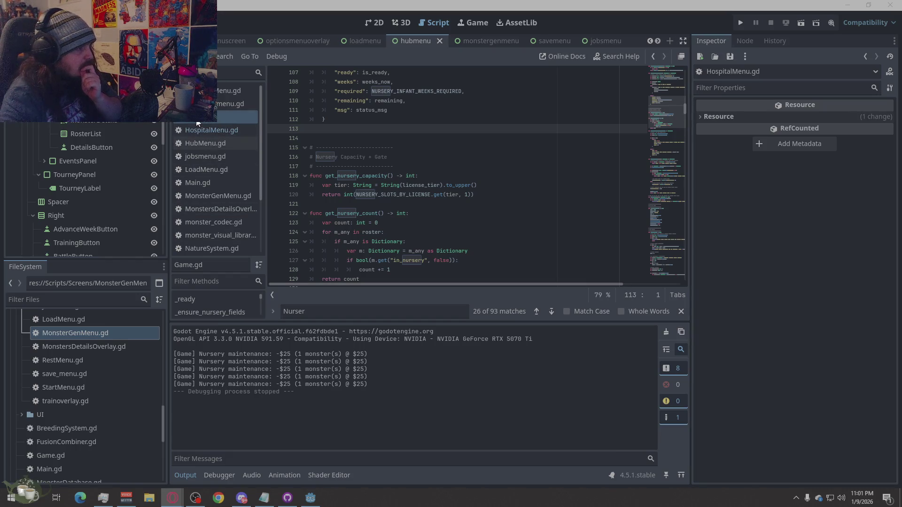
Select all of the hubmenu script's text, then switch over to Discord and other windows.
{"action": "right_click", "coordinate": [435, 222]}
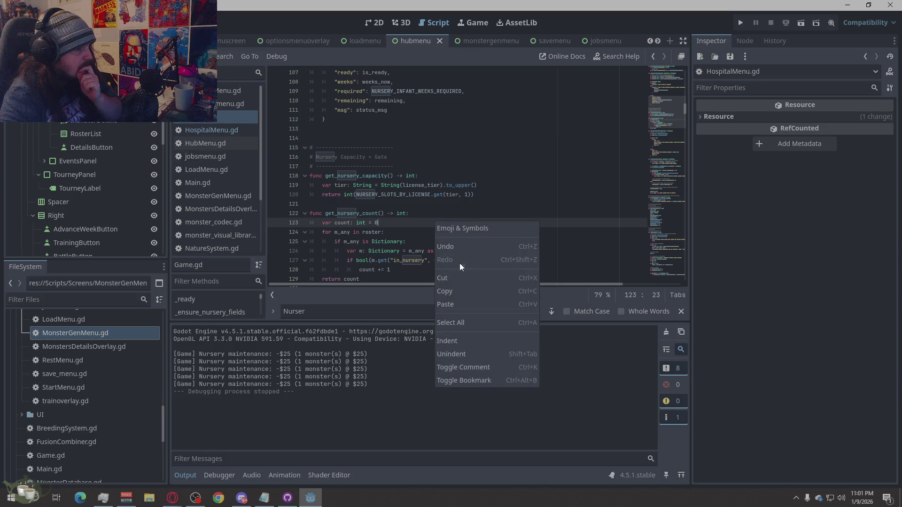
{"action": "left_click", "coordinate": [449, 322]}
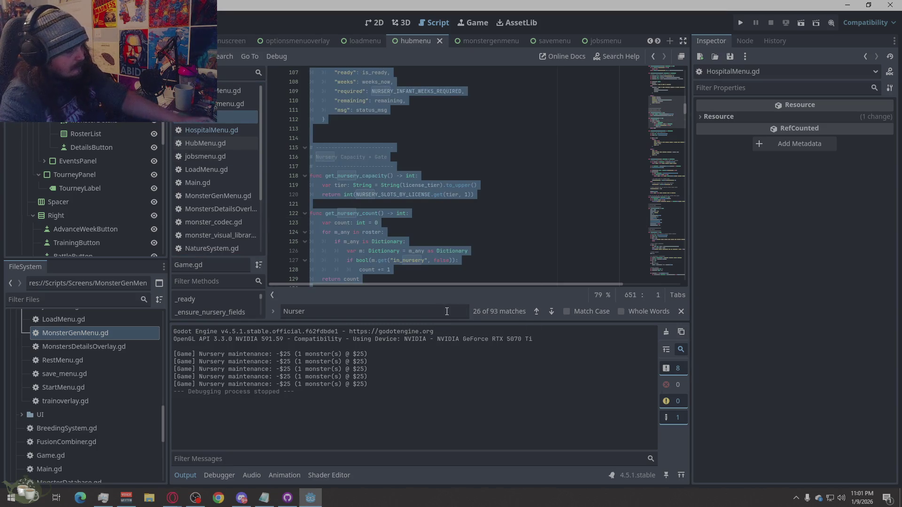
{"action": "key", "text": "alt+Tab"}
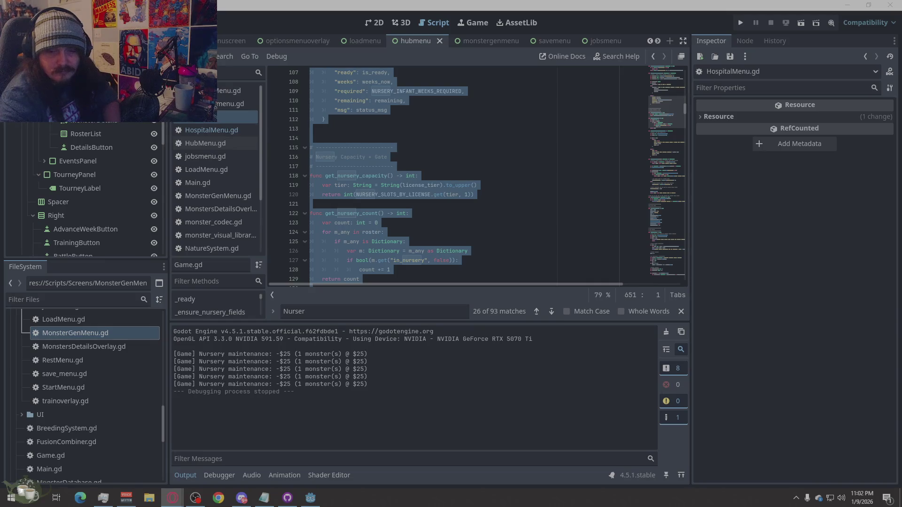
{"action": "key", "text": "alt+Tab"}
{"action": "key", "text": "alt+Tab"}
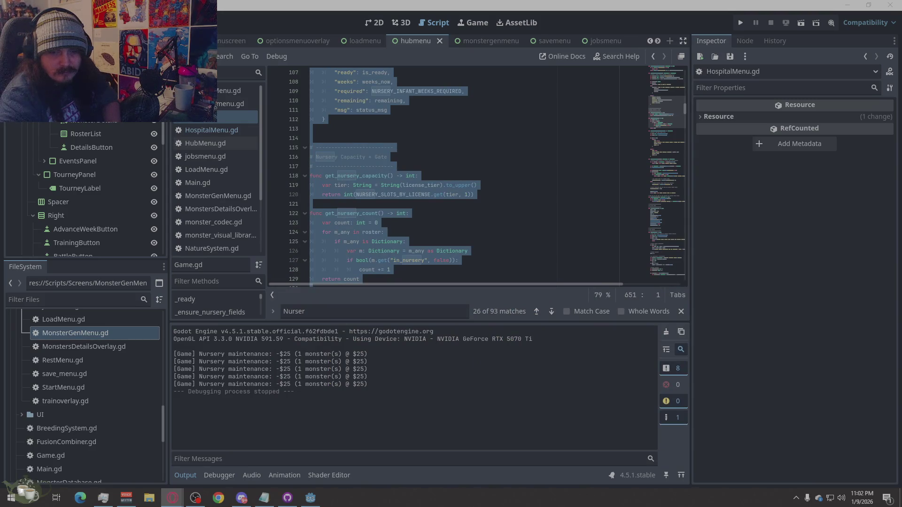
{"action": "key", "text": "alt+Tab"}
{"action": "key", "text": "alt+Tab"}
{"action": "key", "text": "alt+Tab"}
{"action": "key", "text": "alt+Tab"}
{"action": "key", "text": "alt+Tab"}
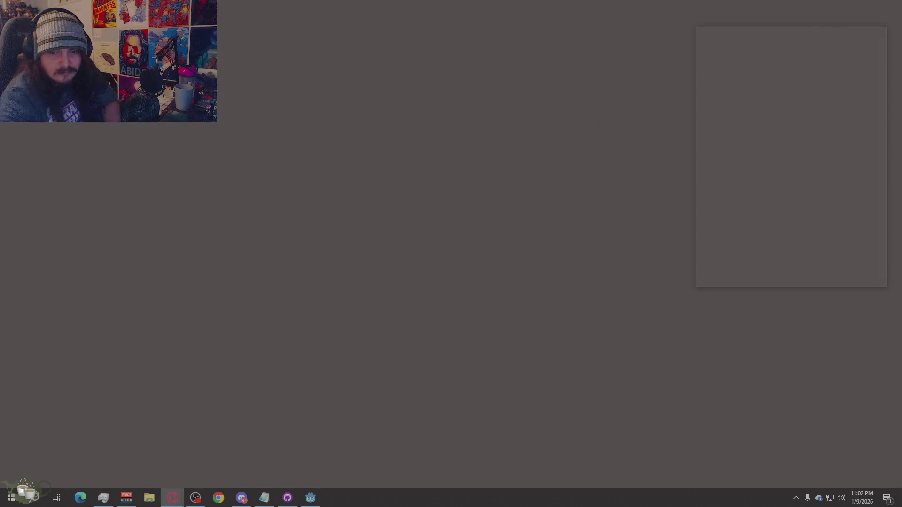
{"action": "key", "text": "alt+Tab"}
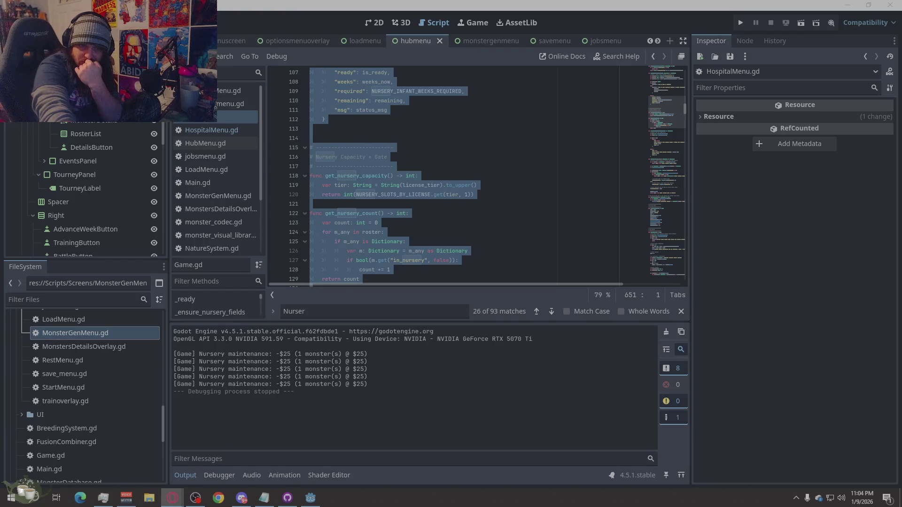
Run the project and start a New Game at Spring - Week 1 with an empty roster.
{"action": "left_click", "coordinate": [580, 194]}
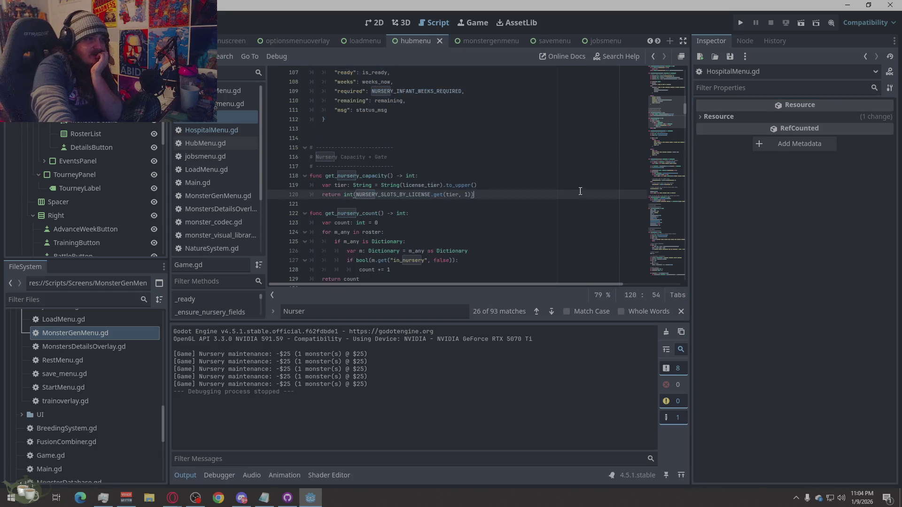
{"action": "left_click", "coordinate": [740, 22]}
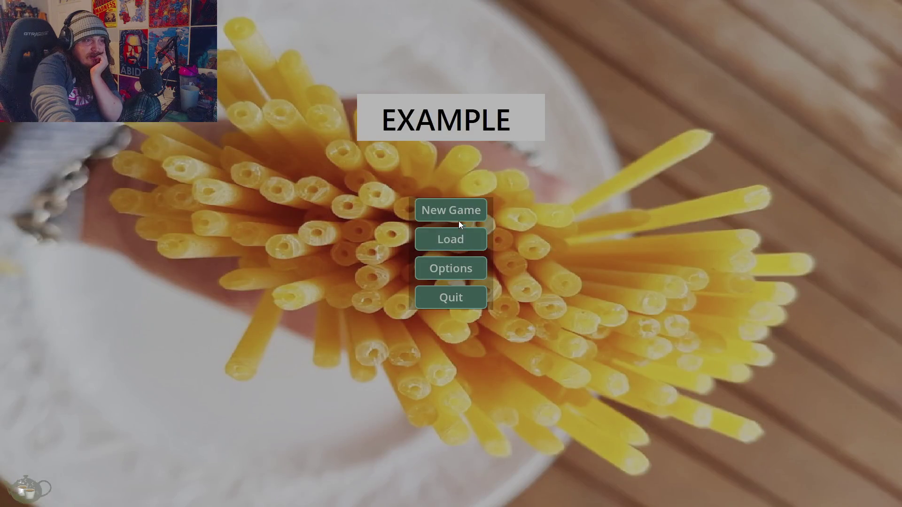
{"action": "left_click", "coordinate": [466, 219]}
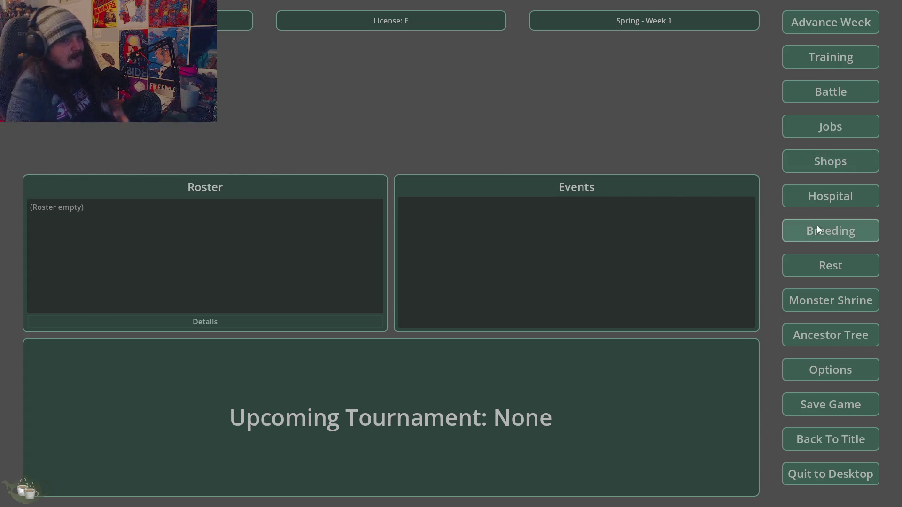
Generate a monster at the Monster Shrine and accept Ember into the roster.
{"action": "left_click", "coordinate": [809, 300]}
{"action": "left_click", "coordinate": [275, 193]}
{"action": "left_click", "coordinate": [279, 214]}
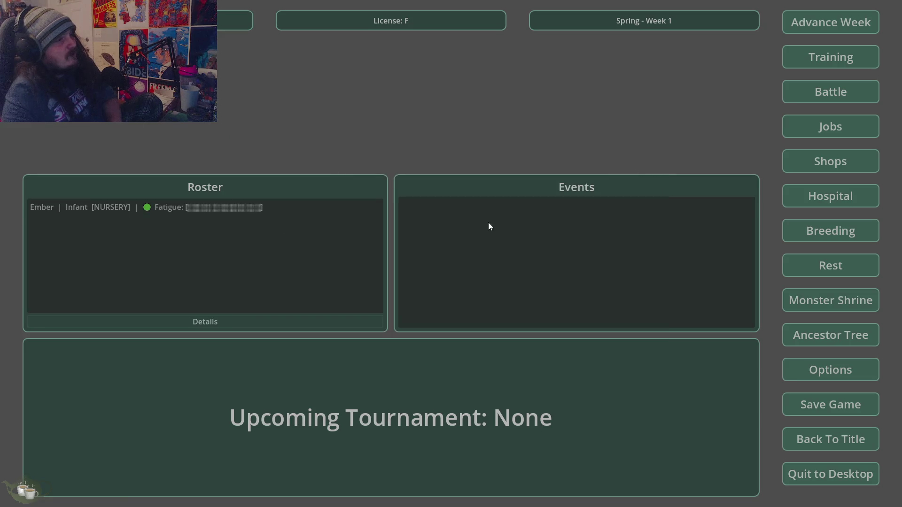
Review Ember's details and its ancestor tree.
{"action": "left_click", "coordinate": [282, 209]}
{"action": "left_click", "coordinate": [375, 317]}
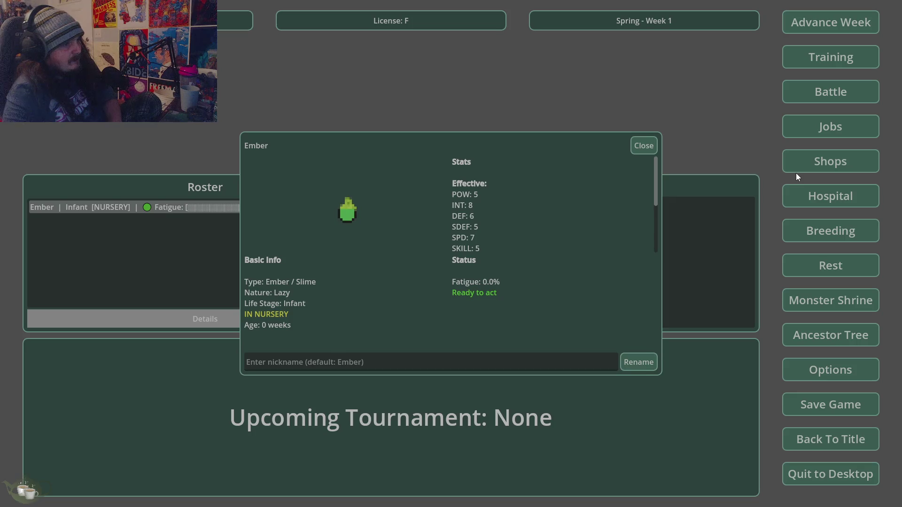
{"action": "left_click", "coordinate": [640, 146]}
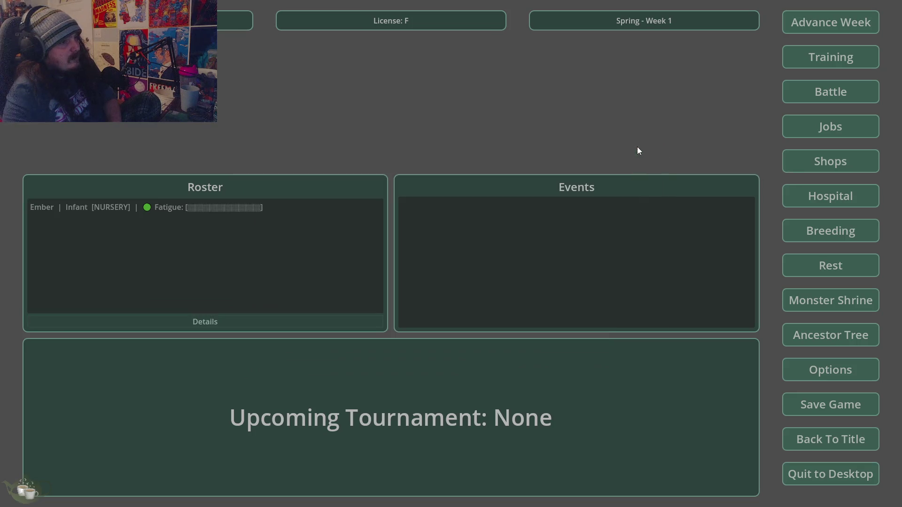
{"action": "left_click", "coordinate": [828, 342]}
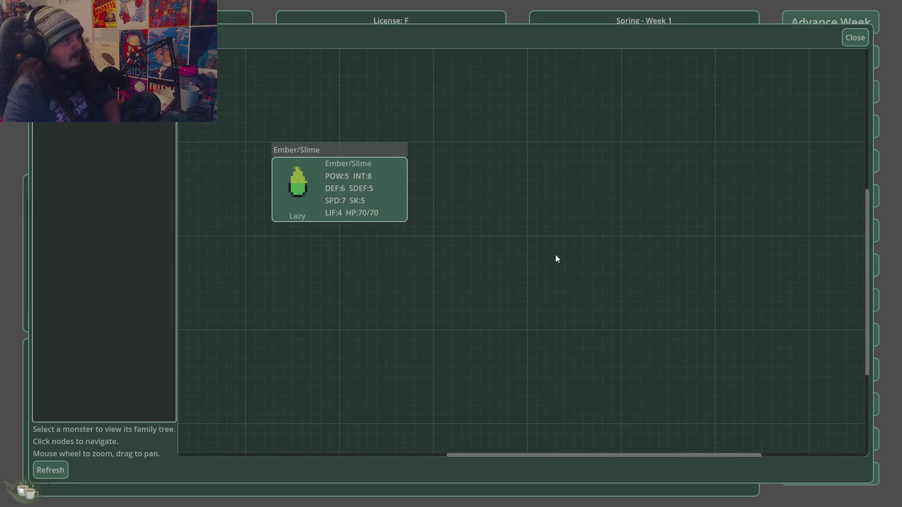
{"action": "left_click", "coordinate": [853, 39]}
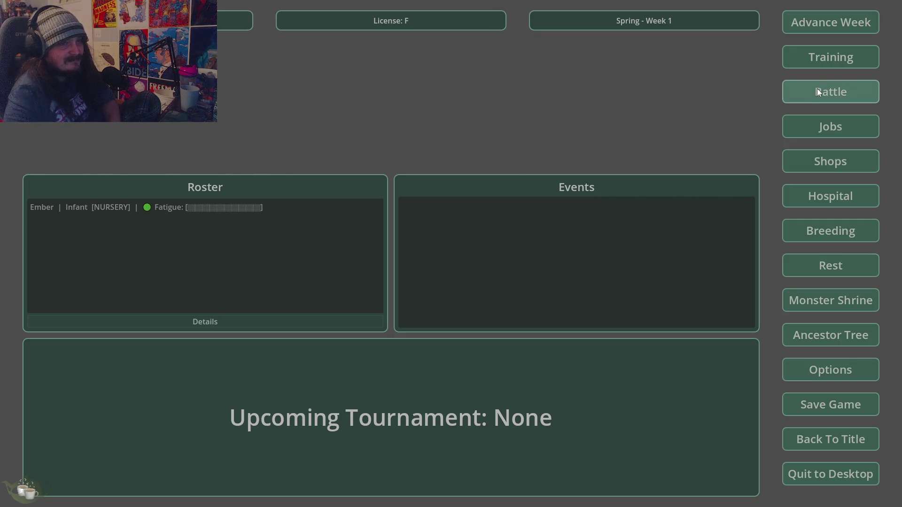
Check Ember/Slime's training eligibility and nursery status, then recheck its details.
{"action": "left_click", "coordinate": [812, 57]}
{"action": "left_click", "coordinate": [352, 169]}
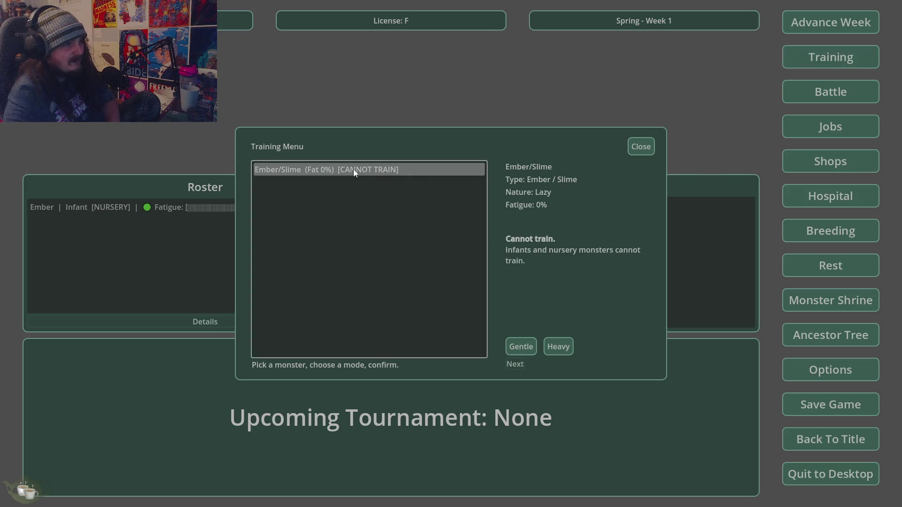
{"action": "left_click", "coordinate": [635, 148]}
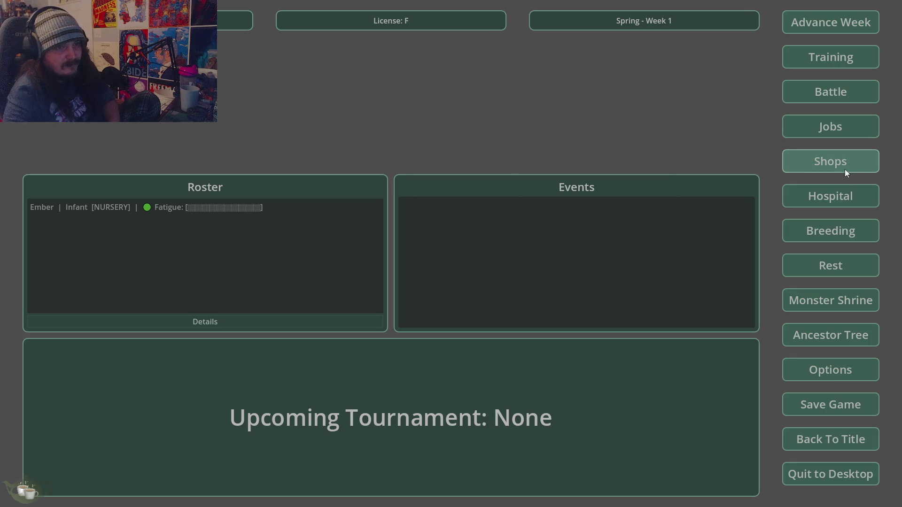
{"action": "left_click", "coordinate": [841, 195]}
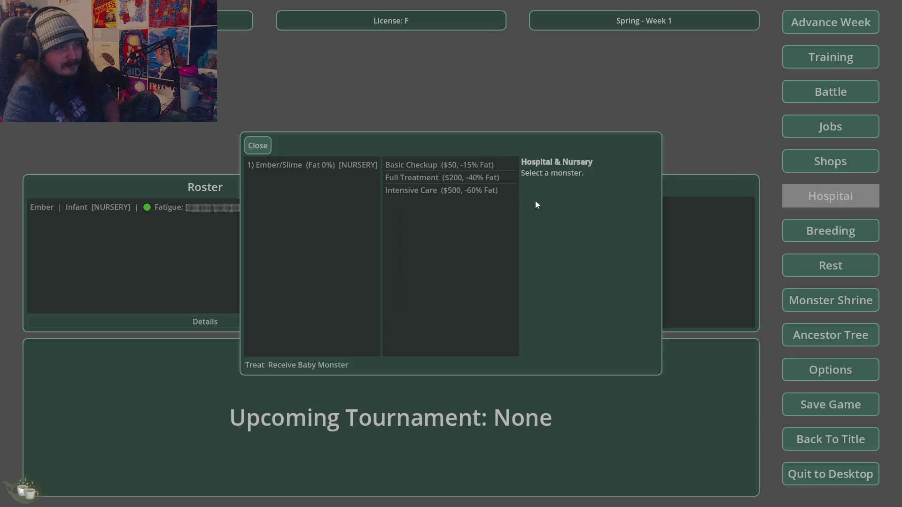
{"action": "left_click", "coordinate": [300, 164]}
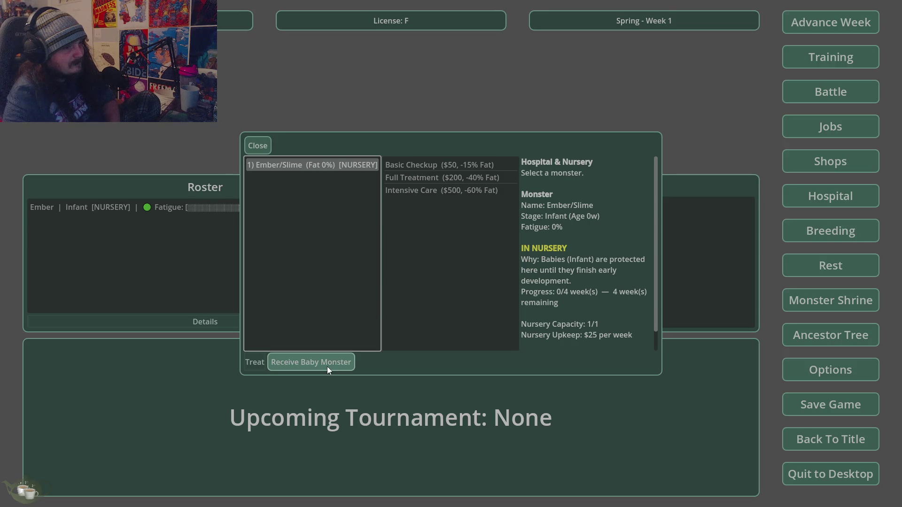
{"action": "left_click", "coordinate": [251, 147]}
{"action": "left_click", "coordinate": [250, 147]}
{"action": "left_click", "coordinate": [102, 207]}
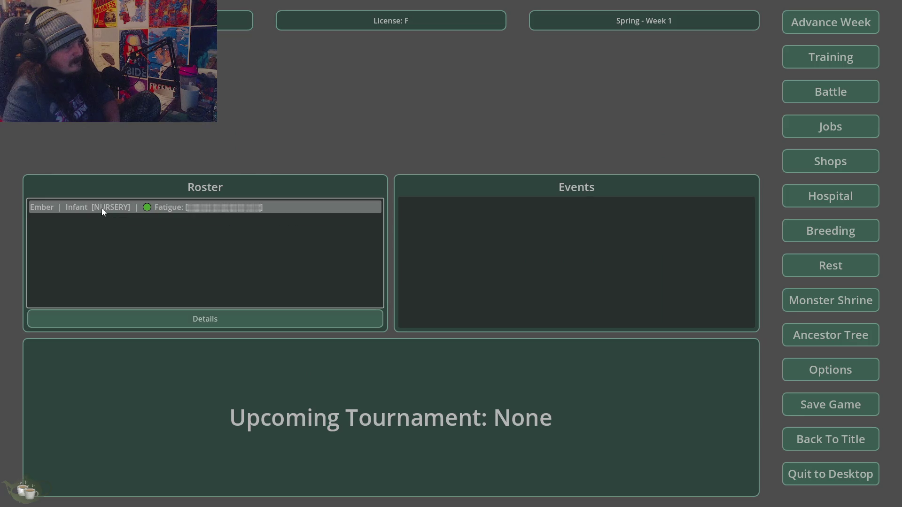
{"action": "left_click", "coordinate": [209, 318]}
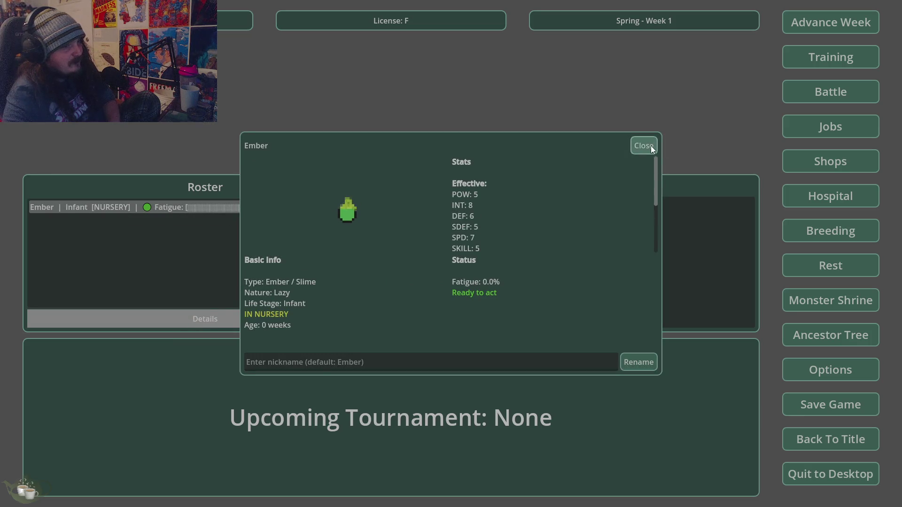
{"action": "left_click", "coordinate": [653, 146]}
Advance the calendar three weeks, confirming each week change.
{"action": "left_click", "coordinate": [853, 19]}
{"action": "left_click", "coordinate": [426, 286]}
{"action": "left_click", "coordinate": [809, 32]}
{"action": "left_click", "coordinate": [433, 288]}
{"action": "left_click", "coordinate": [822, 26]}
{"action": "left_click", "coordinate": [433, 288]}
Advance two more weeks to Summer - Week 6 and check Ember's grown-up details.
{"action": "left_click", "coordinate": [808, 29]}
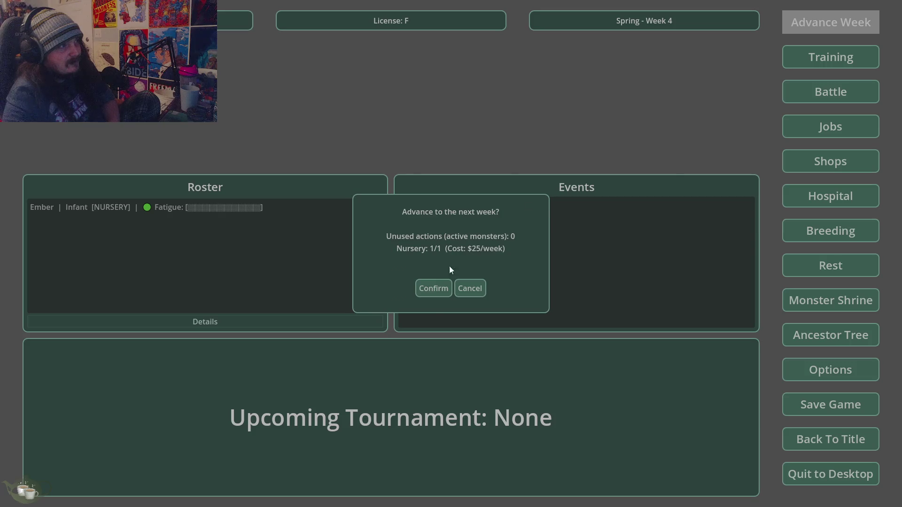
{"action": "left_click", "coordinate": [430, 291]}
{"action": "left_click", "coordinate": [799, 28]}
{"action": "left_click", "coordinate": [433, 288]}
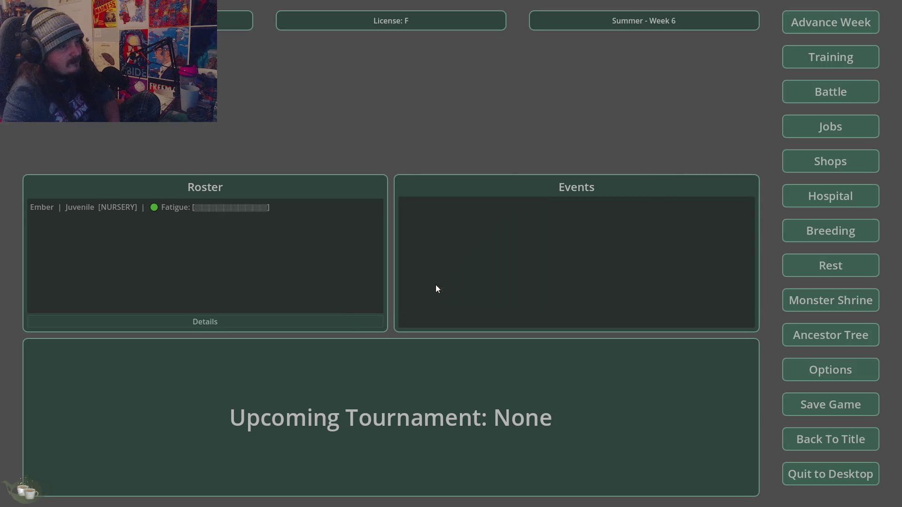
{"action": "left_click", "coordinate": [113, 209]}
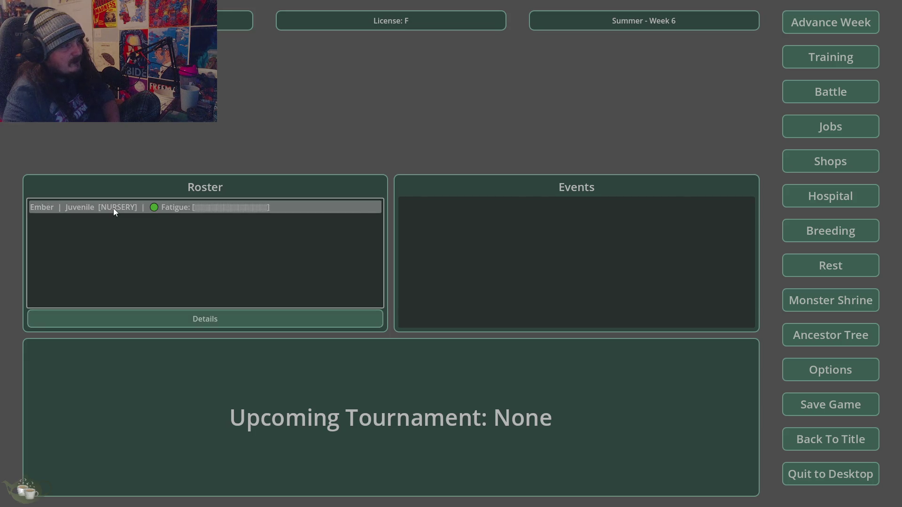
{"action": "left_click", "coordinate": [161, 327]}
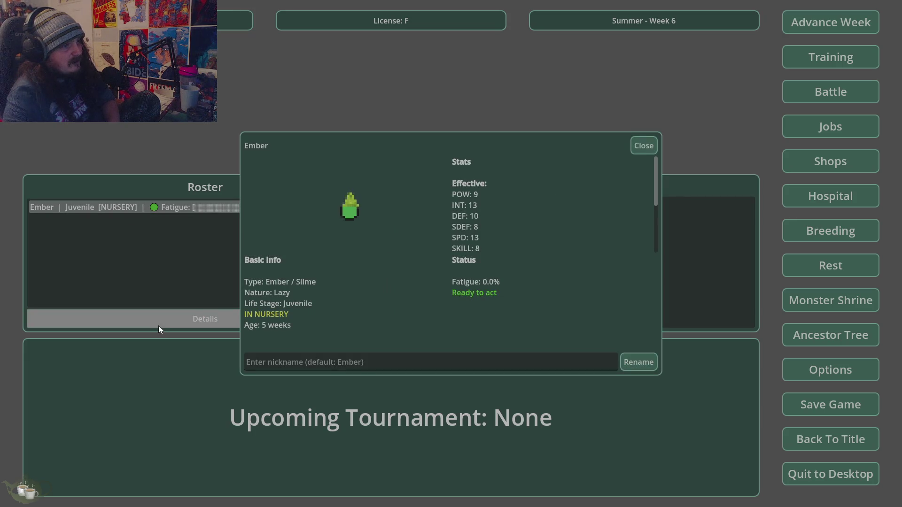
{"action": "left_click", "coordinate": [643, 145]}
Release Ember/Slime from the Hospital & Nursery and reopen its details.
{"action": "left_click", "coordinate": [840, 196]}
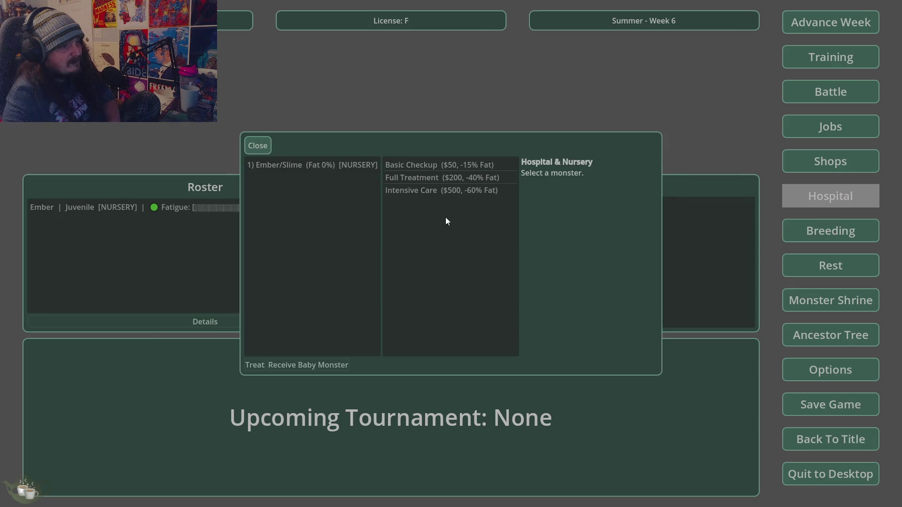
{"action": "left_click", "coordinate": [317, 165]}
{"action": "left_click", "coordinate": [342, 363]}
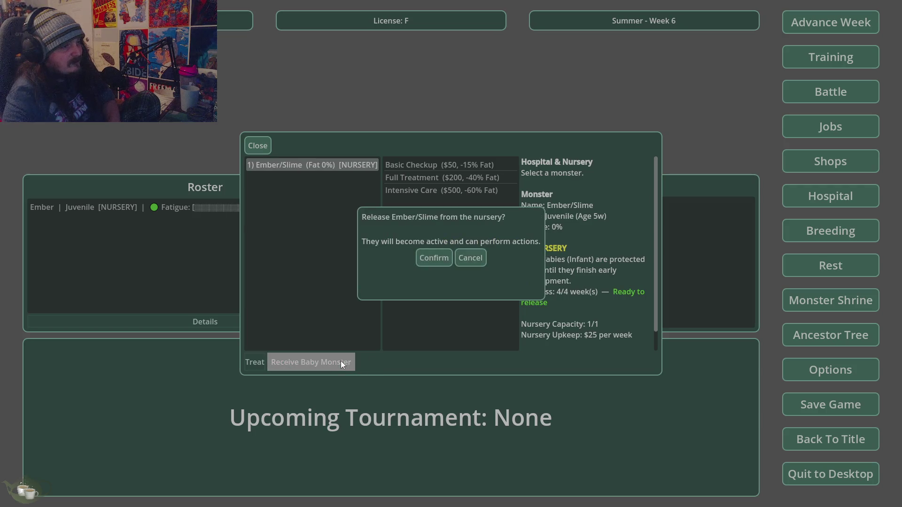
{"action": "left_click", "coordinate": [433, 257]}
{"action": "left_click", "coordinate": [257, 148]}
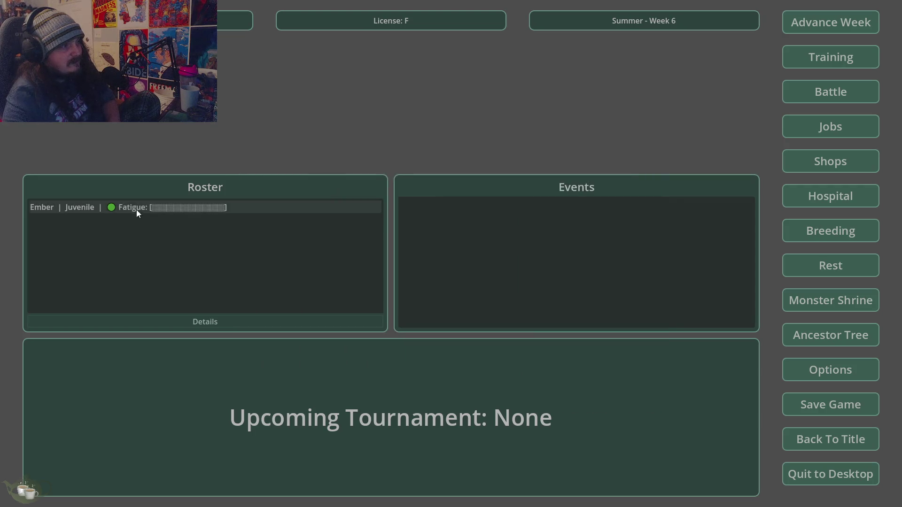
{"action": "left_click", "coordinate": [132, 207]}
{"action": "left_click", "coordinate": [249, 324]}
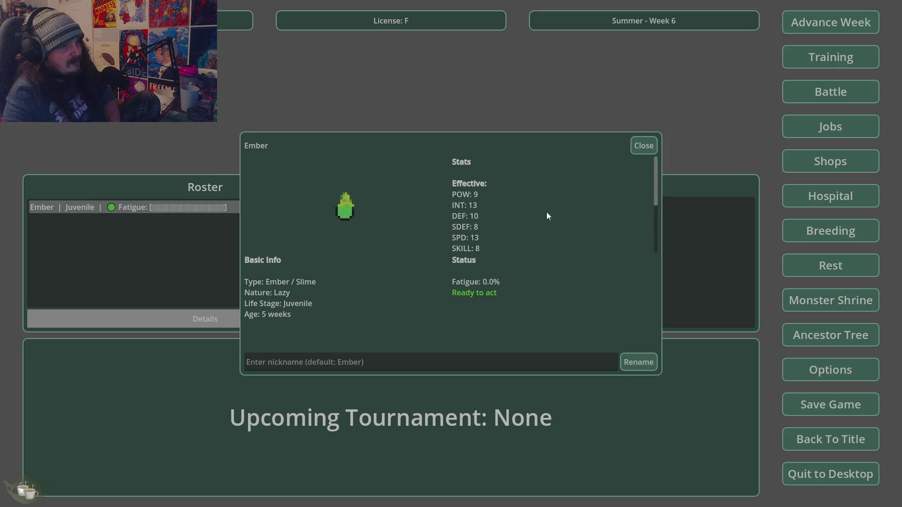
Give Ember Gentle training this week and dismiss the training results.
{"action": "left_click", "coordinate": [647, 141]}
{"action": "left_click", "coordinate": [795, 64]}
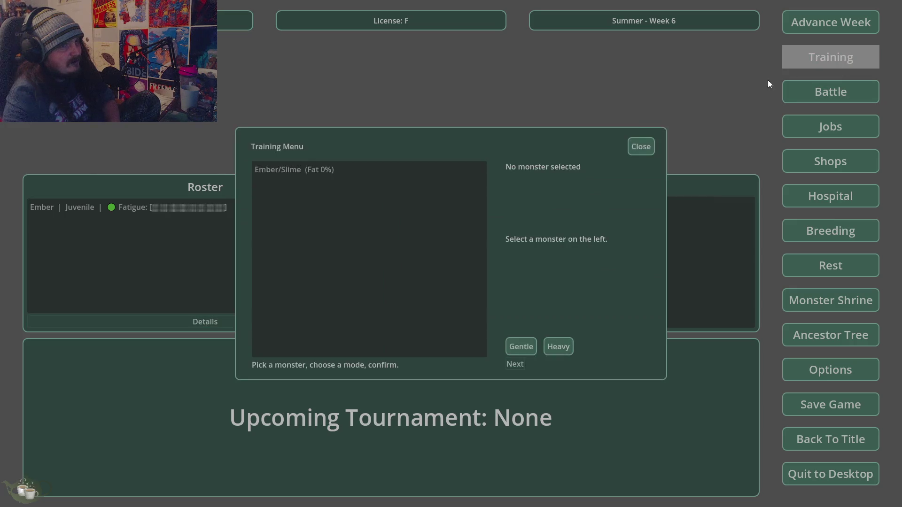
{"action": "left_click", "coordinate": [402, 170]}
{"action": "left_click", "coordinate": [520, 347]}
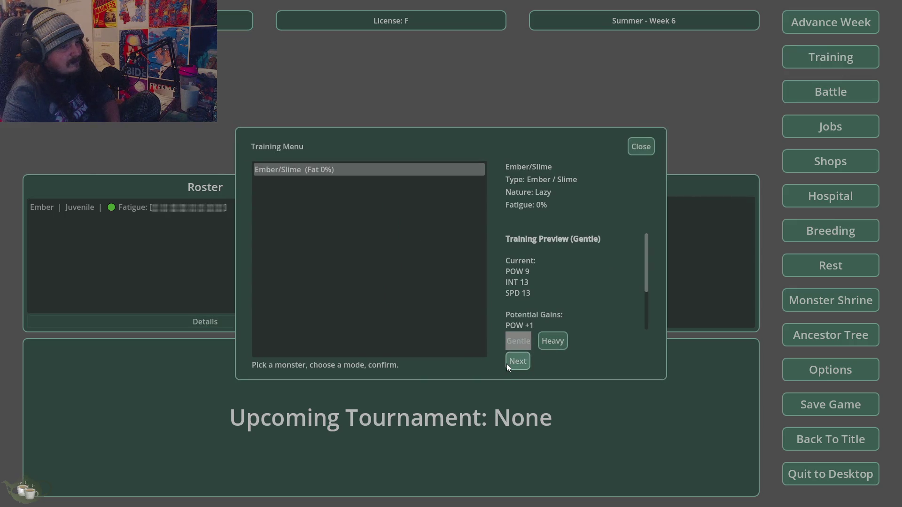
{"action": "left_click", "coordinate": [507, 364]}
{"action": "left_click", "coordinate": [433, 261]}
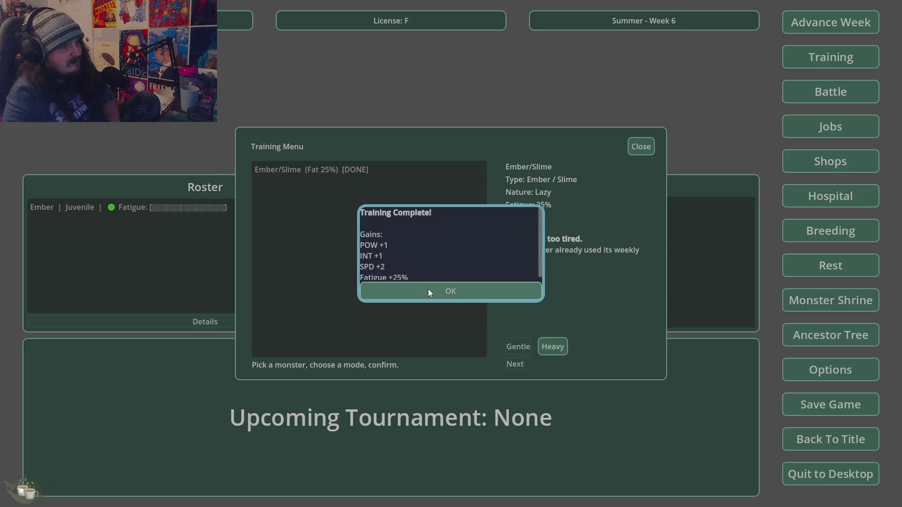
{"action": "scroll", "coordinate": [392, 246], "scroll_direction": "down", "scroll_amount": 1}
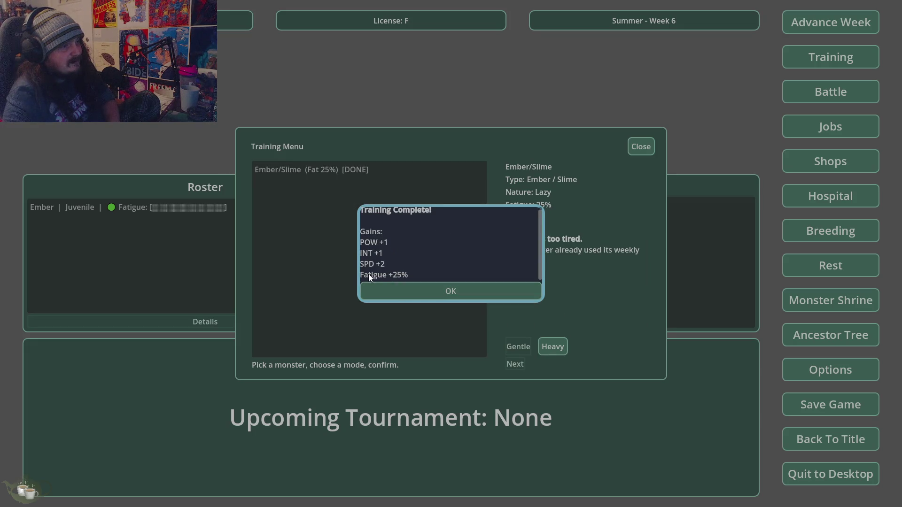
{"action": "left_click", "coordinate": [394, 292]}
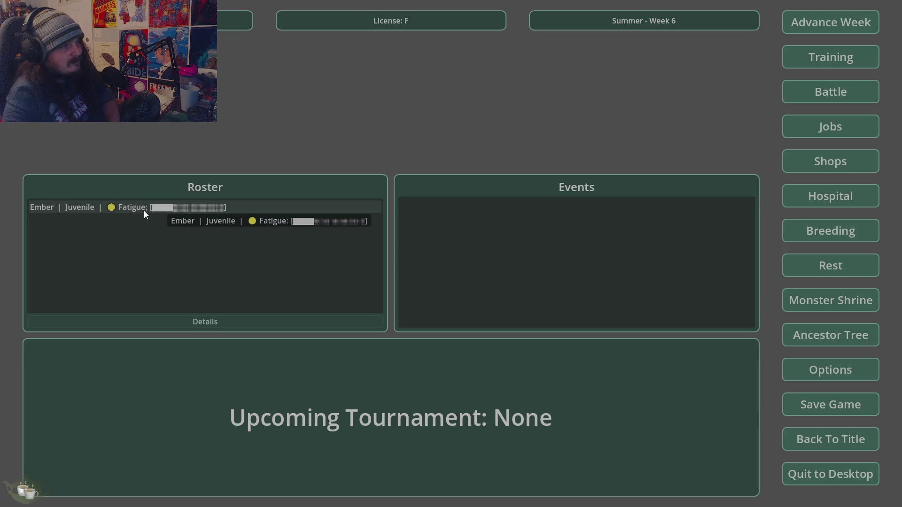
Confirm Ember's 25% fatigue in its details, then leave the Save Game screen without saving.
{"action": "left_click", "coordinate": [120, 210]}
{"action": "left_click", "coordinate": [141, 318]}
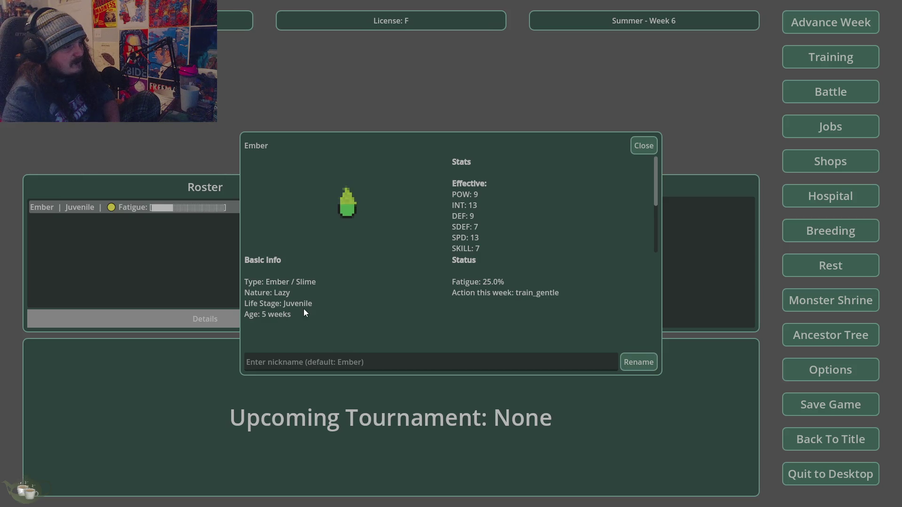
{"action": "left_click", "coordinate": [649, 148]}
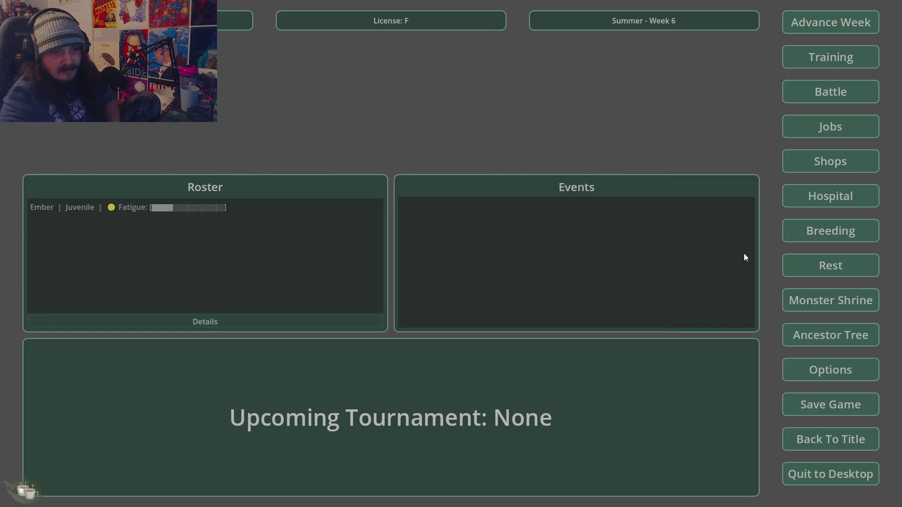
{"action": "left_click", "coordinate": [871, 405]}
{"action": "left_click", "coordinate": [488, 282]}
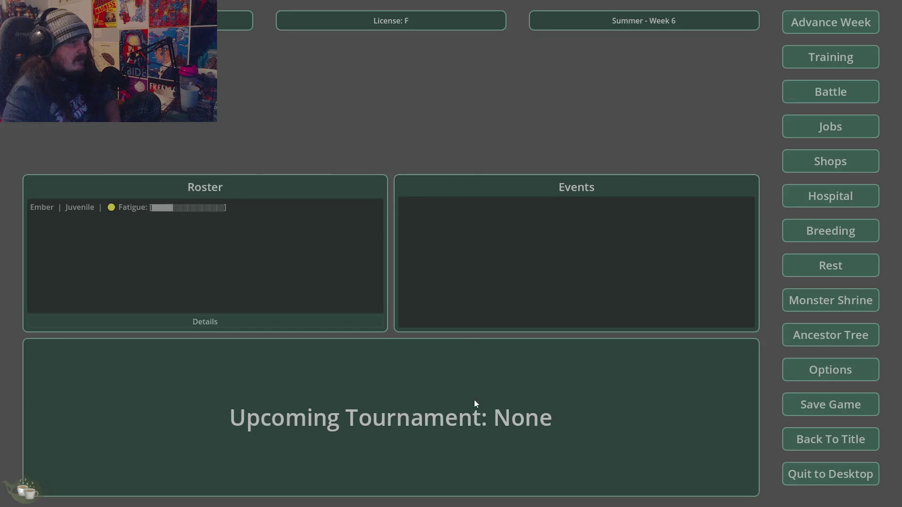
{"action": "left_click", "coordinate": [828, 447]}
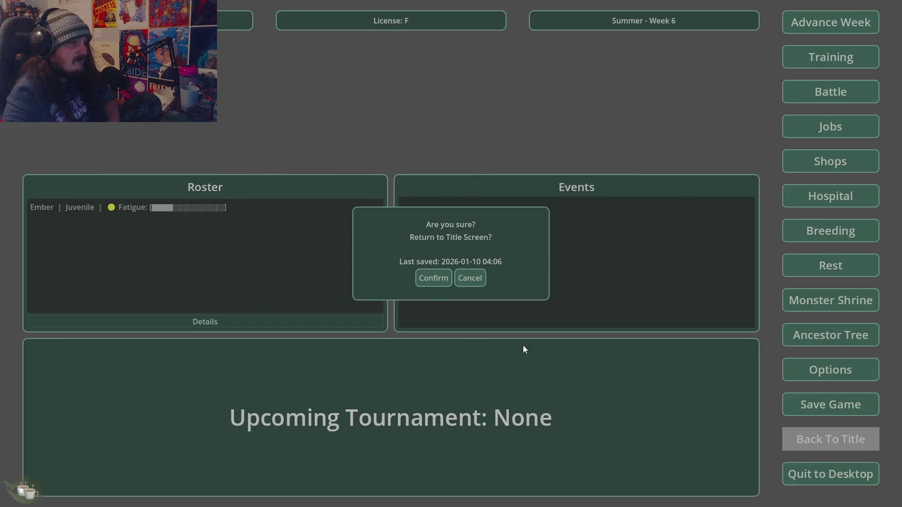
{"action": "left_click", "coordinate": [434, 282]}
{"action": "left_click", "coordinate": [429, 214]}
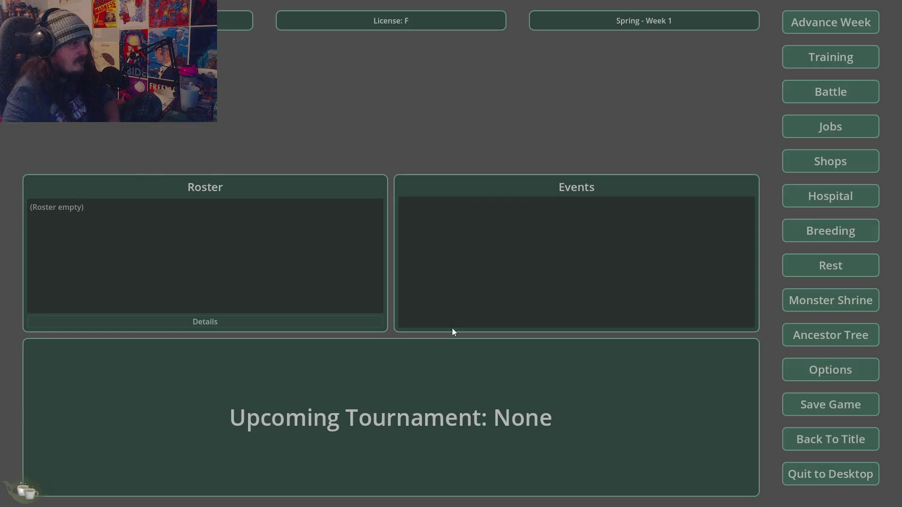
{"action": "left_click", "coordinate": [813, 431]}
{"action": "left_click", "coordinate": [433, 278]}
{"action": "left_click", "coordinate": [423, 235]}
{"action": "left_click", "coordinate": [372, 232]}
{"action": "left_click", "coordinate": [566, 363]}
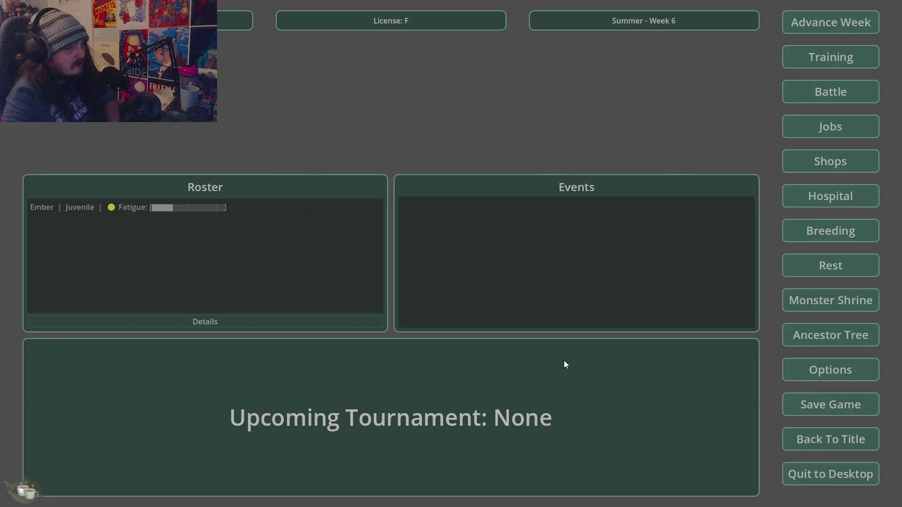
{"action": "left_click", "coordinate": [214, 208]}
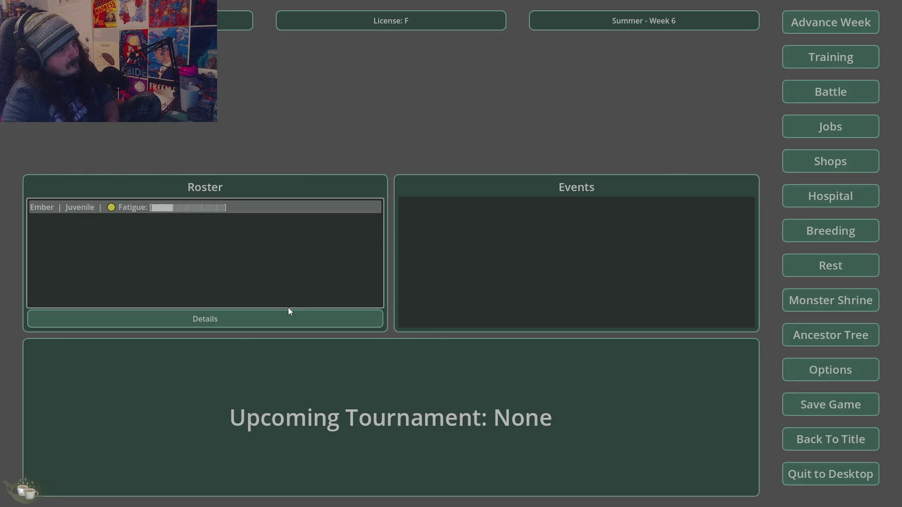
{"action": "left_click", "coordinate": [289, 311]}
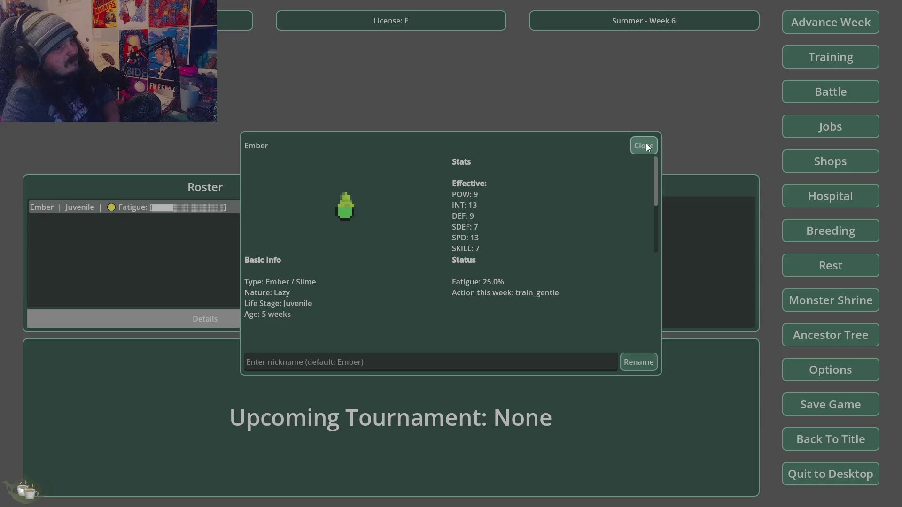
{"action": "left_click", "coordinate": [647, 144]}
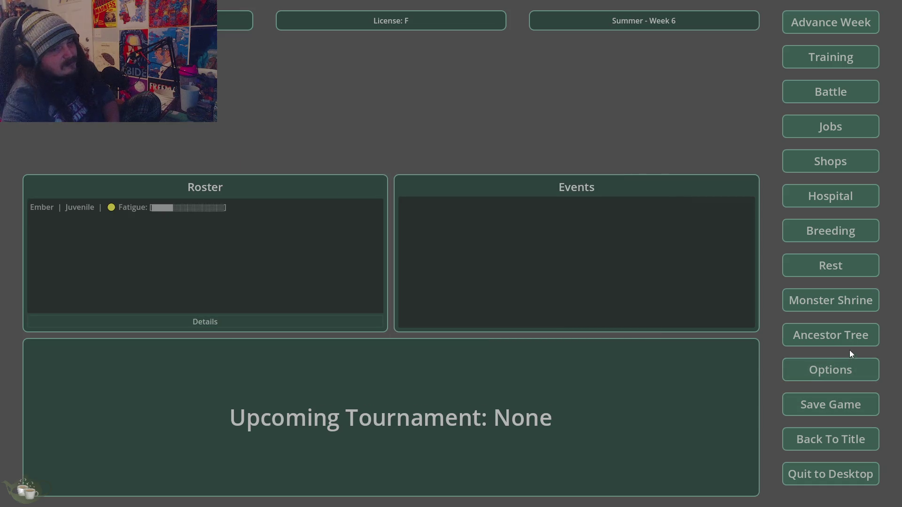
{"action": "left_click", "coordinate": [853, 336]}
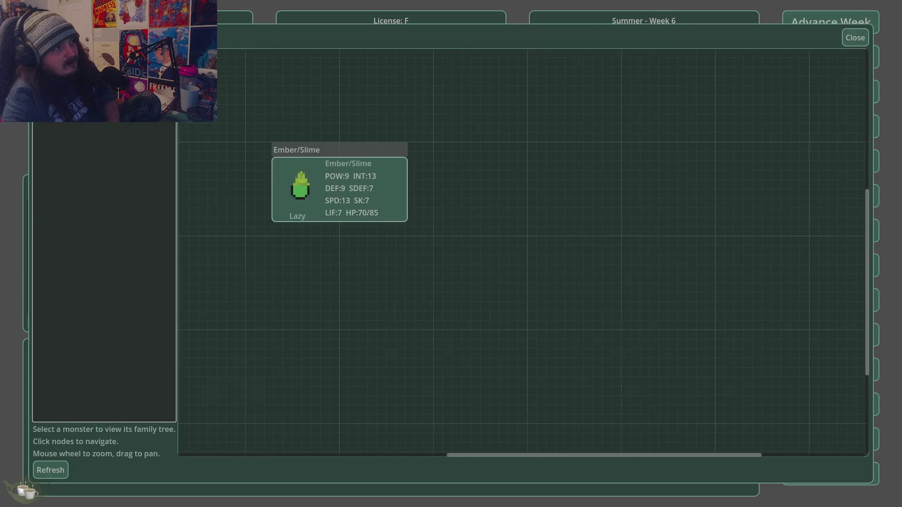
{"action": "scroll", "coordinate": [202, 169], "scroll_direction": "up", "scroll_amount": 5}
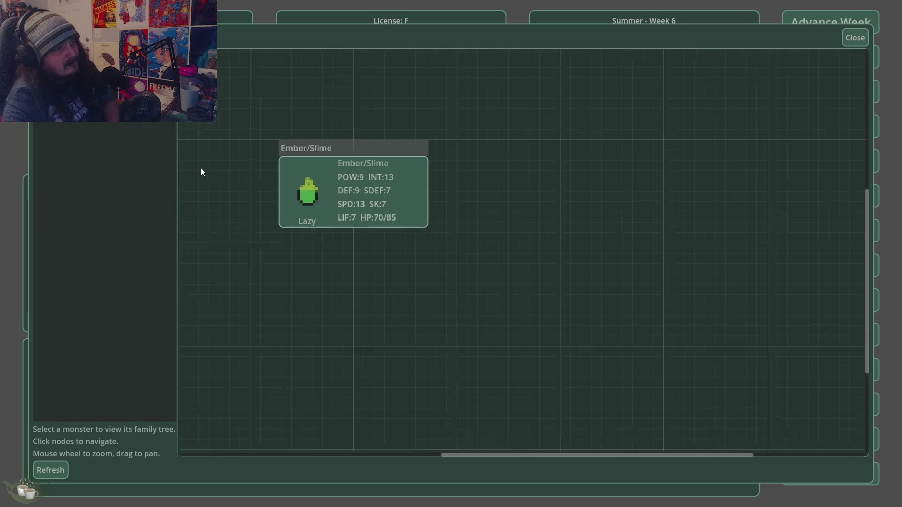
{"action": "scroll", "coordinate": [540, 235], "scroll_direction": "down", "scroll_amount": 2}
{"action": "left_click", "coordinate": [855, 37]}
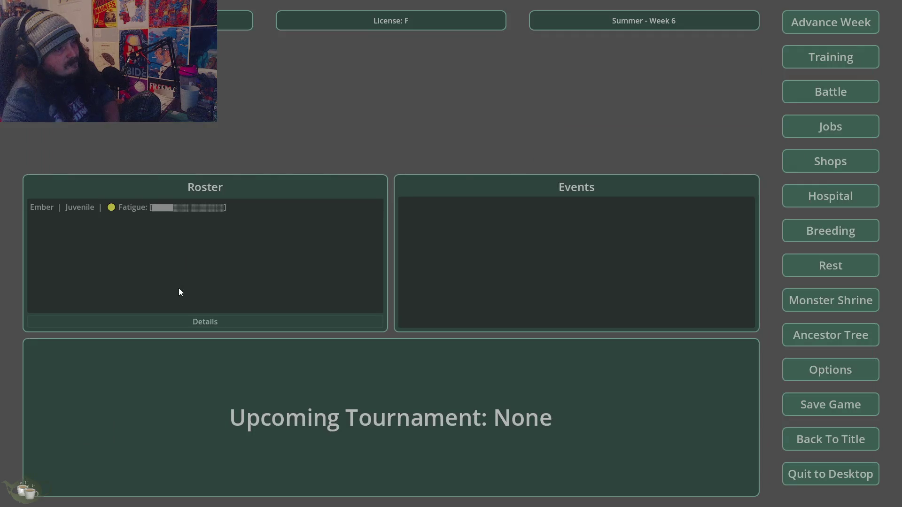
{"action": "left_click", "coordinate": [212, 207]}
Rename Ember to 'Holy Handgrenade' in its details panel, then close it.
{"action": "left_click", "coordinate": [230, 330]}
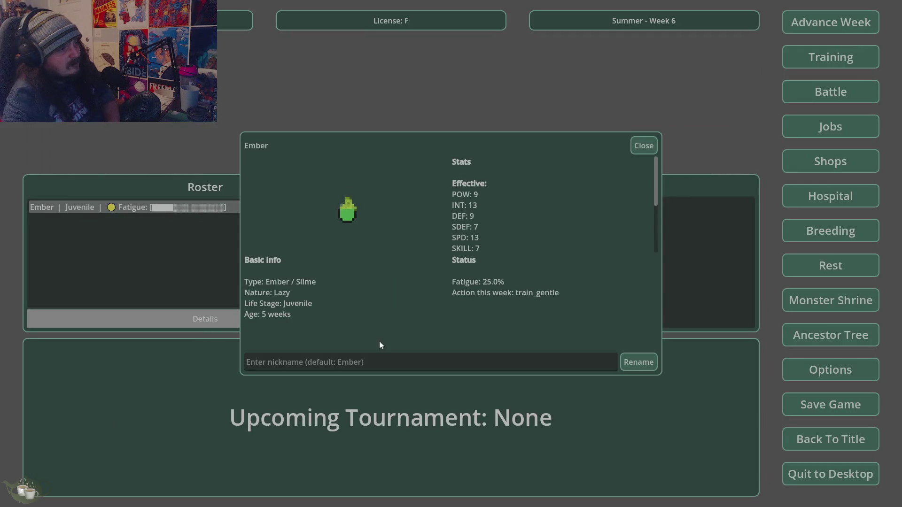
{"action": "left_click", "coordinate": [497, 356]}
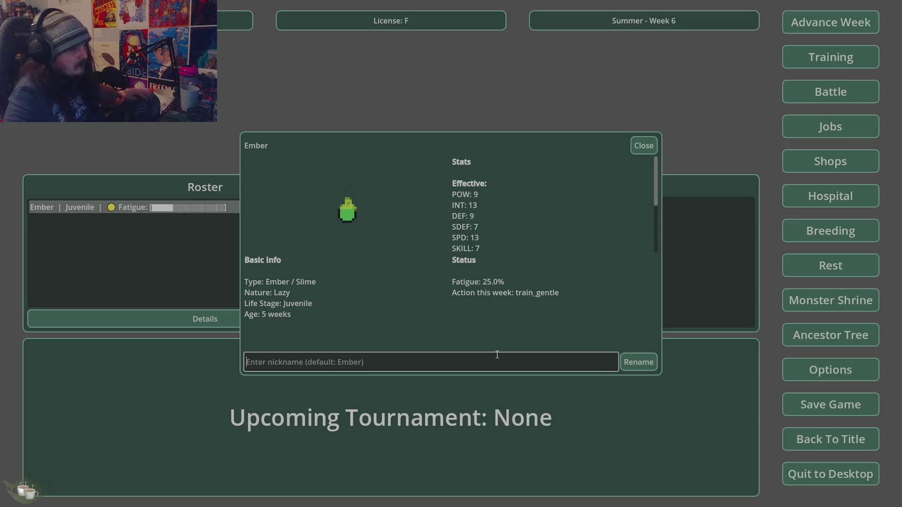
{"action": "type", "text": "Ho"}
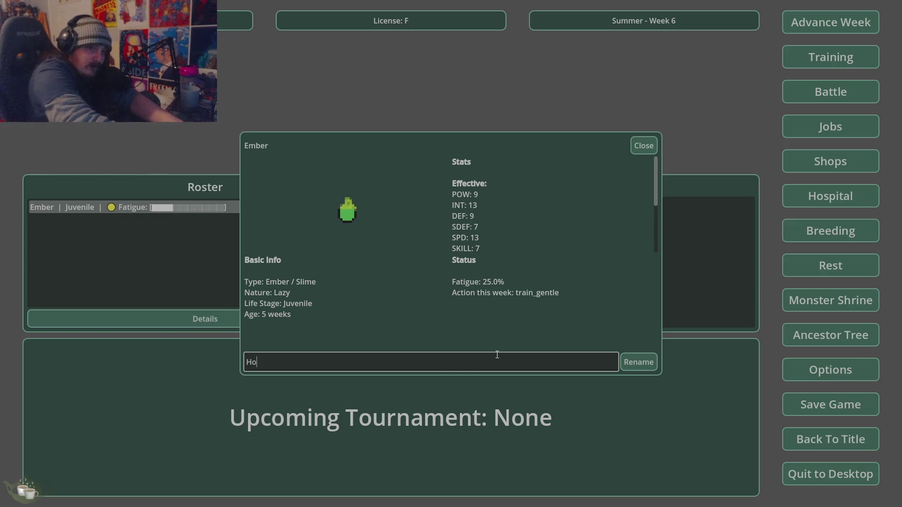
{"action": "type", "text": "ly Handgren"}
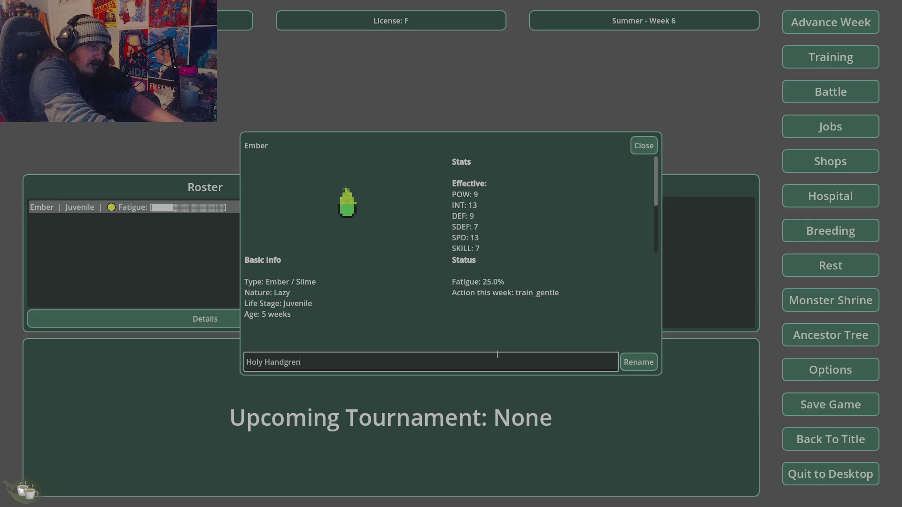
{"action": "type", "text": "ade"}
{"action": "left_click", "coordinate": [639, 362]}
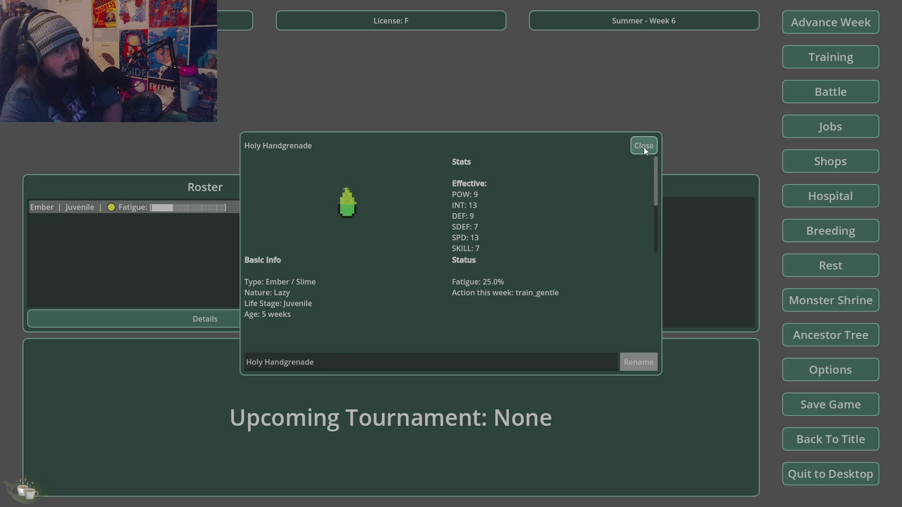
{"action": "left_click", "coordinate": [644, 148]}
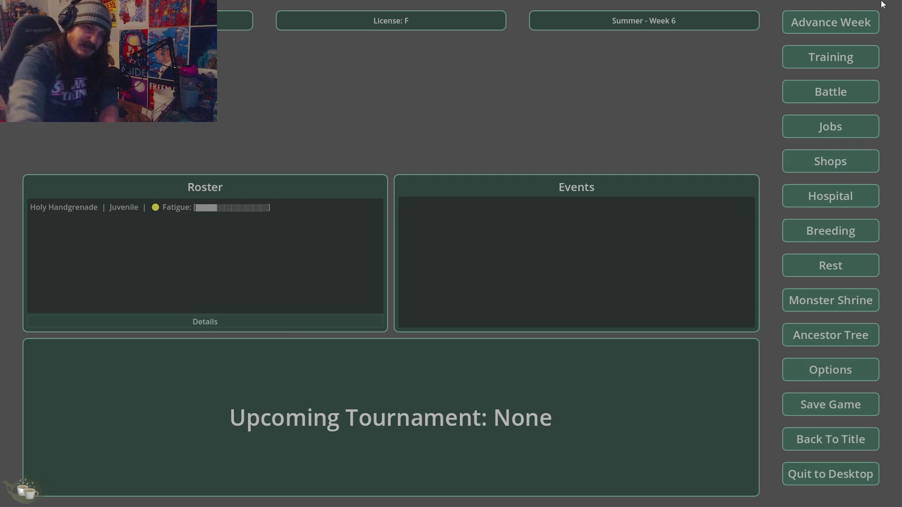
Open the Training menu from the hub.
{"action": "left_click", "coordinate": [828, 68]}
Close Training and show Holy Handgrenade's details with 25% fatigue and train_gentle.
{"action": "key", "text": "Escape"}
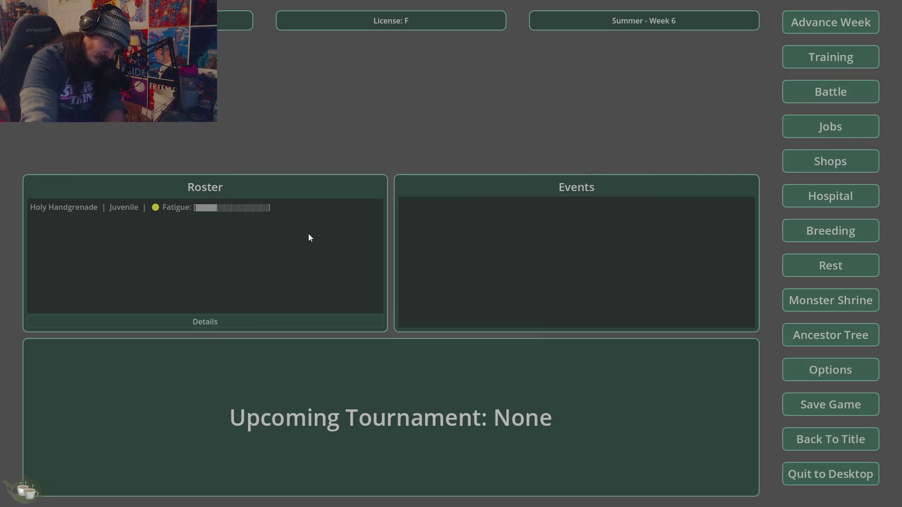
{"action": "left_click", "coordinate": [211, 207]}
{"action": "left_click", "coordinate": [236, 319]}
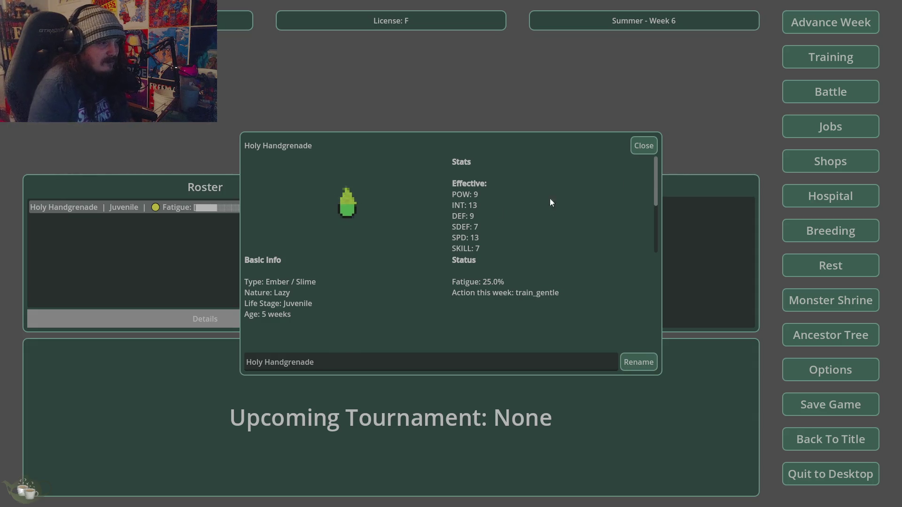
Close Holy Handgrenade's details and open the Monster Shrine.
{"action": "left_click", "coordinate": [652, 151]}
{"action": "left_click", "coordinate": [834, 299]}
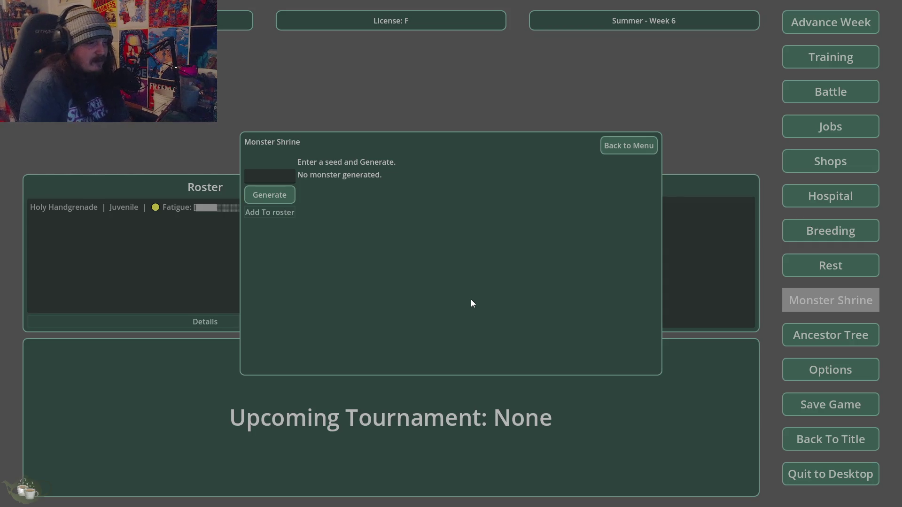
Close the running game with Alt+F4, returning to the hubmenu script.
{"action": "key", "text": "alt+F4"}
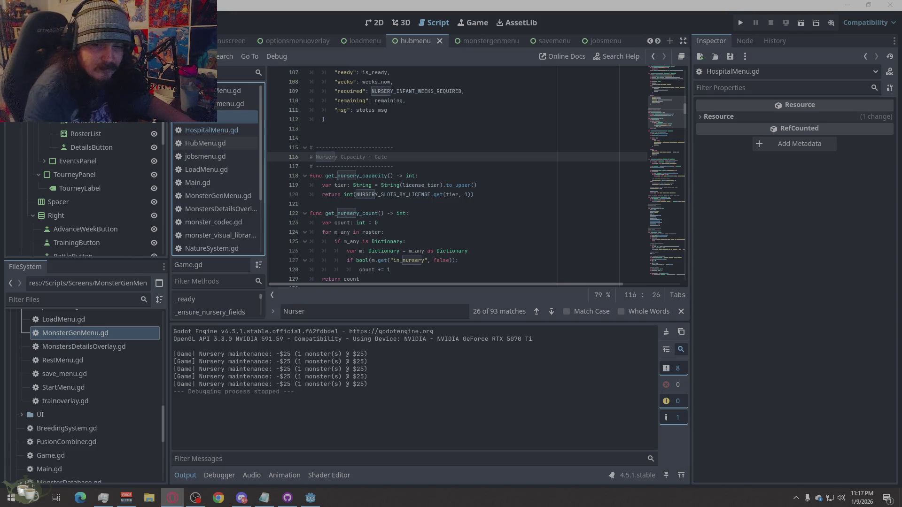
Place the cursor in Game.gd near the Nursery Capacity + Gate functions around line 115.
{"action": "left_click", "coordinate": [464, 148]}
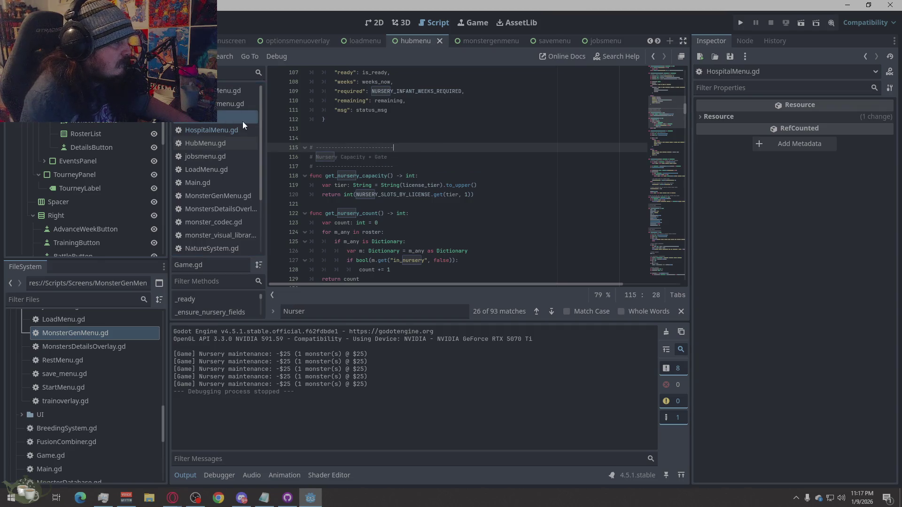
Select the entire Game.gd script and take it over to the browser.
{"action": "right_click", "coordinate": [465, 166]}
{"action": "left_click", "coordinate": [478, 263]}
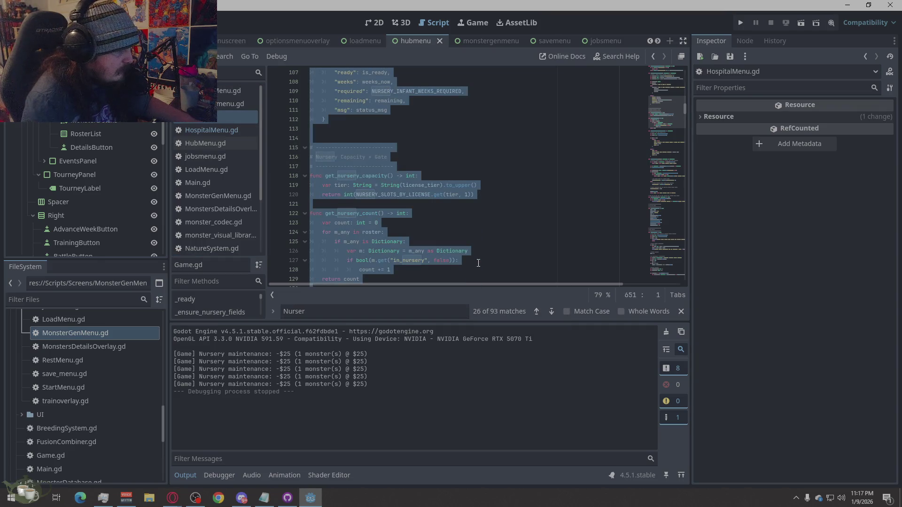
{"action": "key", "text": "alt+Tab"}
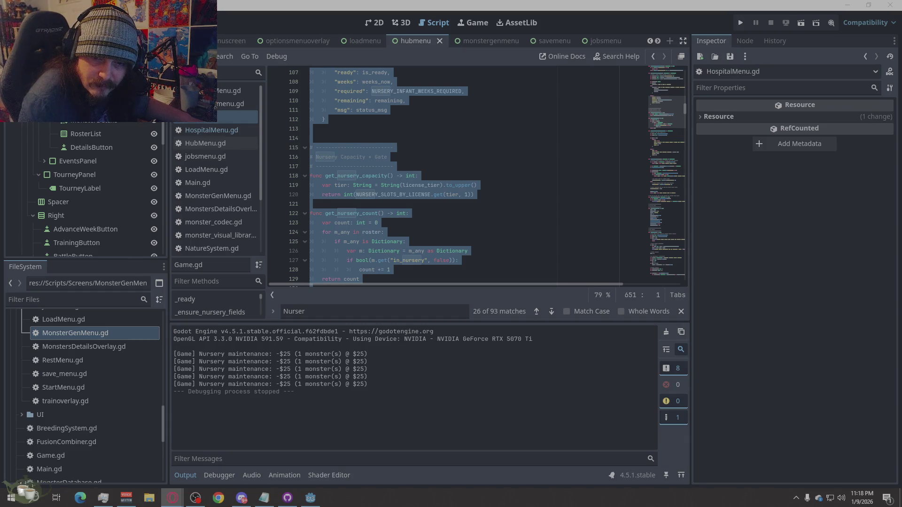
Select the full HubMenu.gd script, then return to it in the editor.
{"action": "left_click", "coordinate": [365, 167]}
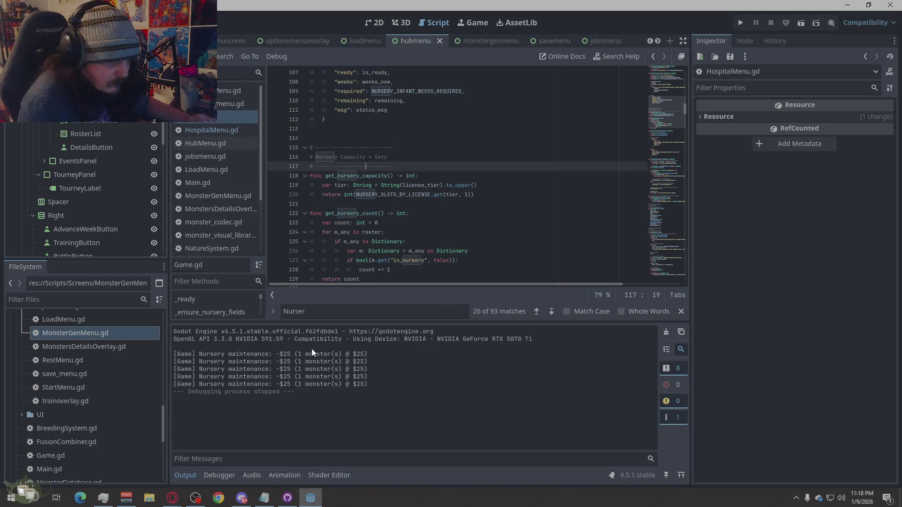
{"action": "left_click", "coordinate": [232, 143]}
{"action": "right_click", "coordinate": [493, 240]}
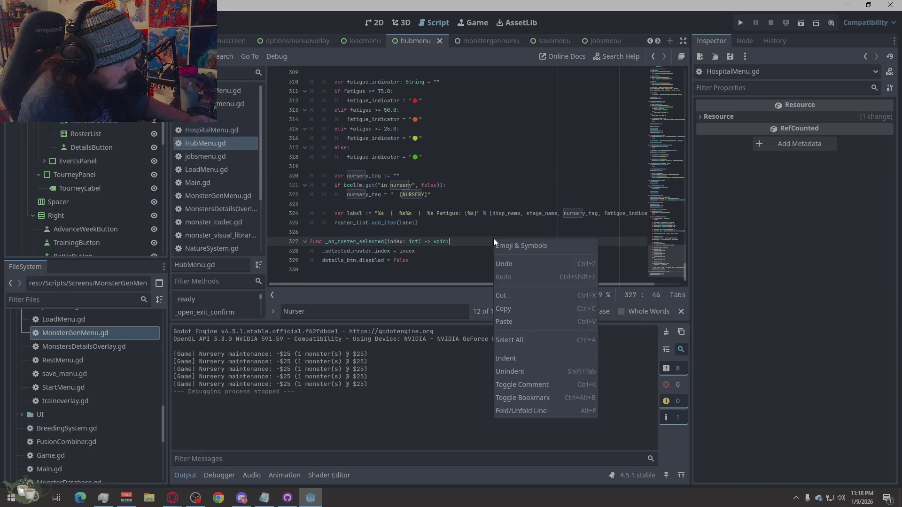
{"action": "left_click", "coordinate": [521, 339]}
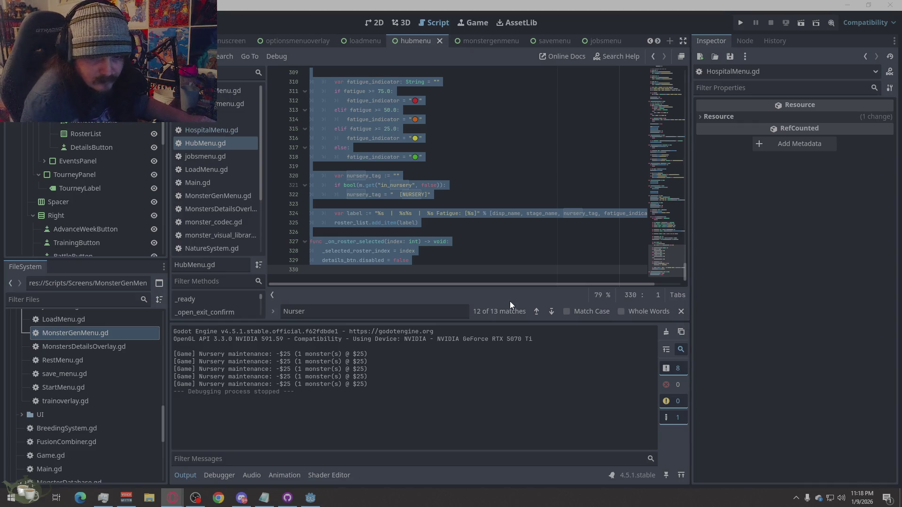
{"action": "left_click", "coordinate": [514, 232]}
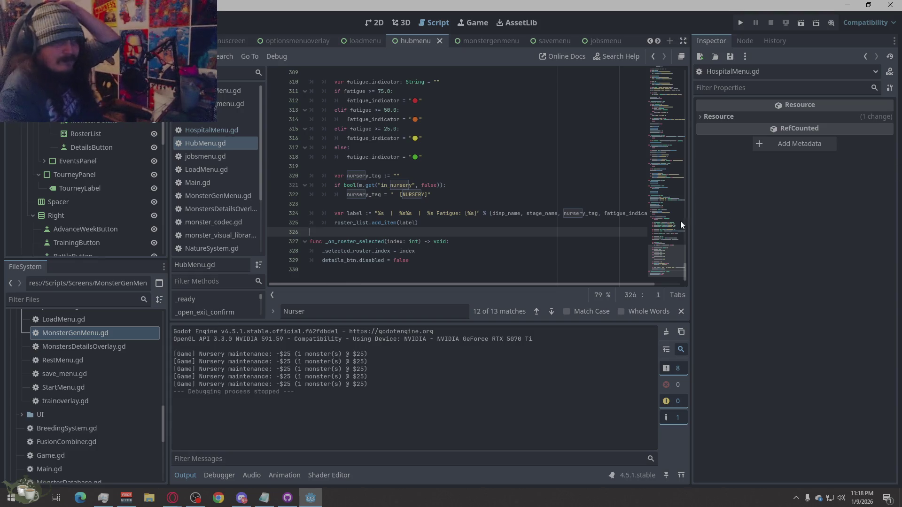
{"action": "scroll", "coordinate": [191, 234], "scroll_direction": "down", "scroll_amount": 3}
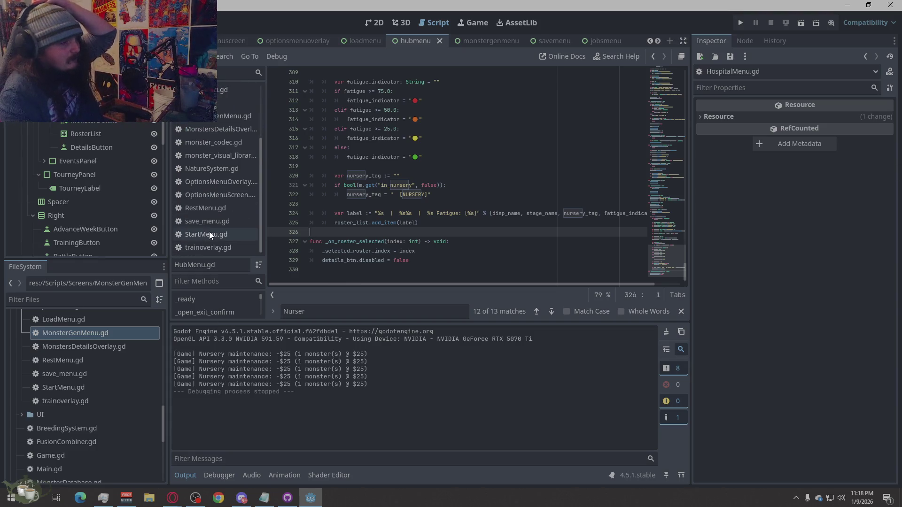
Select the whole trainoverlay.gd script and take it to the browser.
{"action": "left_click", "coordinate": [207, 246]}
{"action": "right_click", "coordinate": [354, 213]}
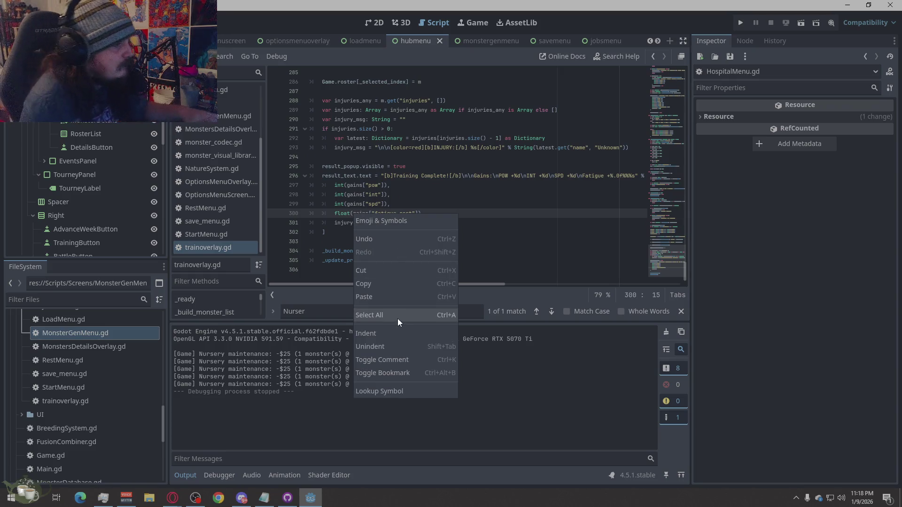
{"action": "left_click", "coordinate": [397, 318]}
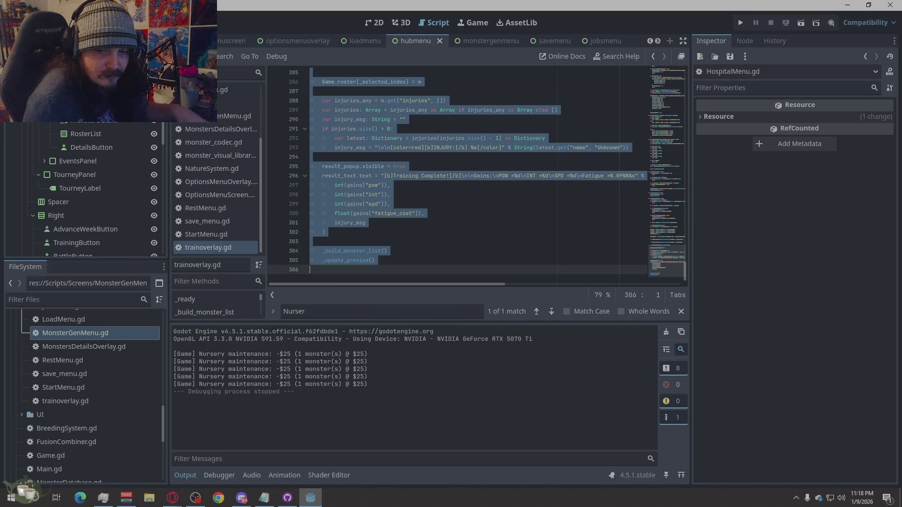
{"action": "key", "text": "alt+Tab"}
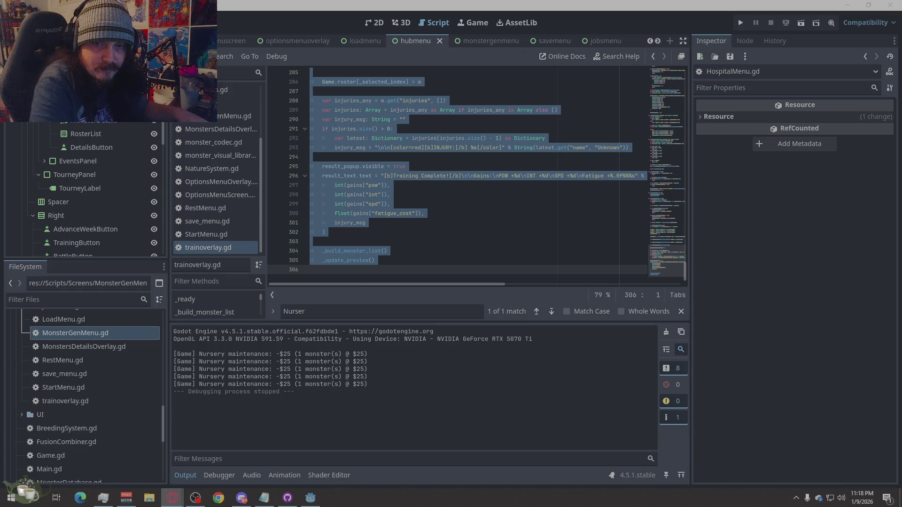
Copy the jobsmenu.gd code and take it to the browser.
{"action": "scroll", "coordinate": [214, 228], "scroll_direction": "up", "scroll_amount": 3}
{"action": "scroll", "coordinate": [216, 227], "scroll_direction": "up", "scroll_amount": 1}
{"action": "left_click", "coordinate": [202, 159]}
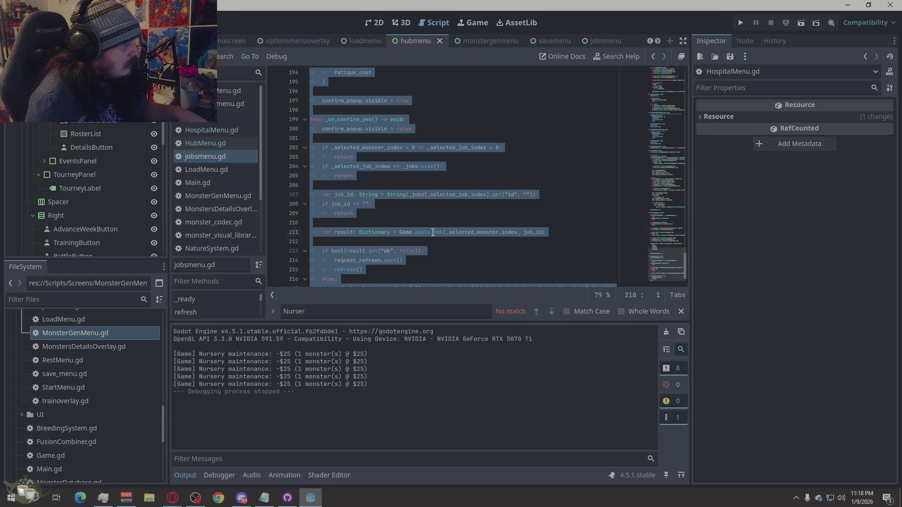
{"action": "right_click", "coordinate": [457, 219]}
{"action": "left_click", "coordinate": [477, 320]}
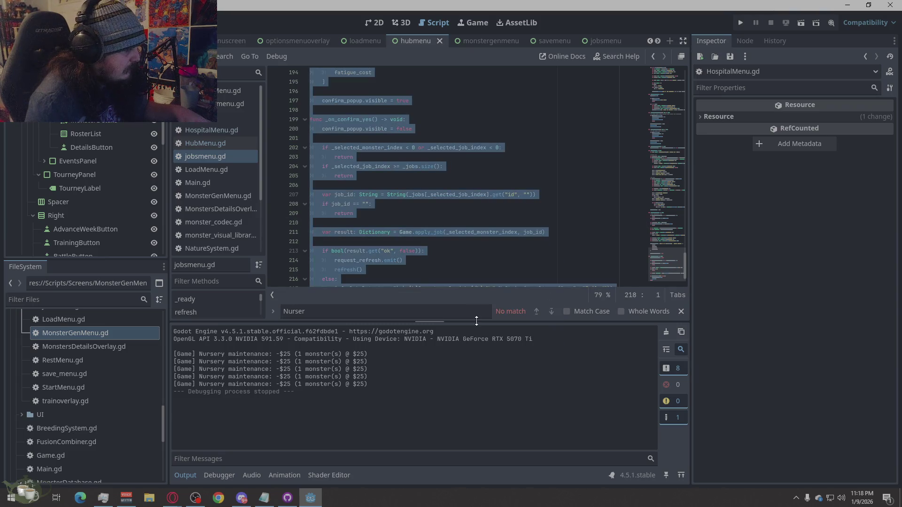
{"action": "key", "text": "alt+Tab"}
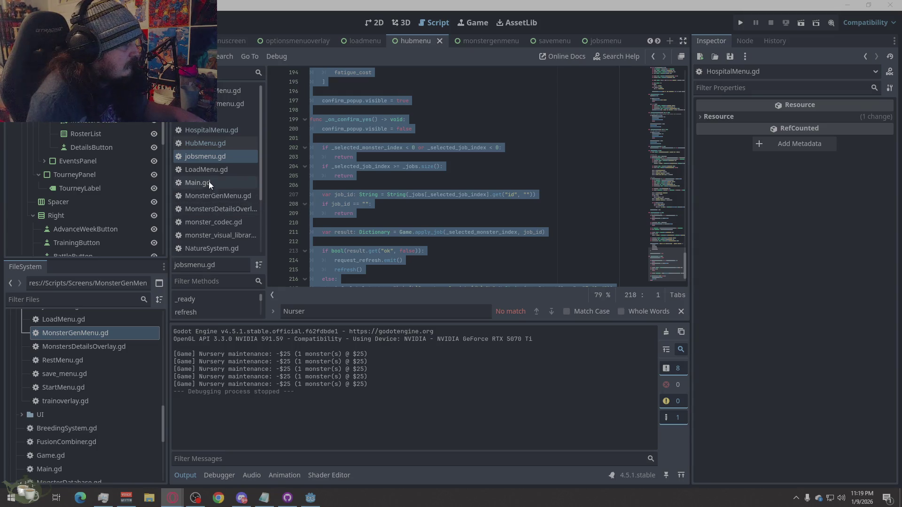
Select the entire RestMenu.gd script.
{"action": "scroll", "coordinate": [213, 169], "scroll_direction": "down", "scroll_amount": 3}
{"action": "left_click", "coordinate": [218, 209]}
{"action": "left_click", "coordinate": [445, 214]}
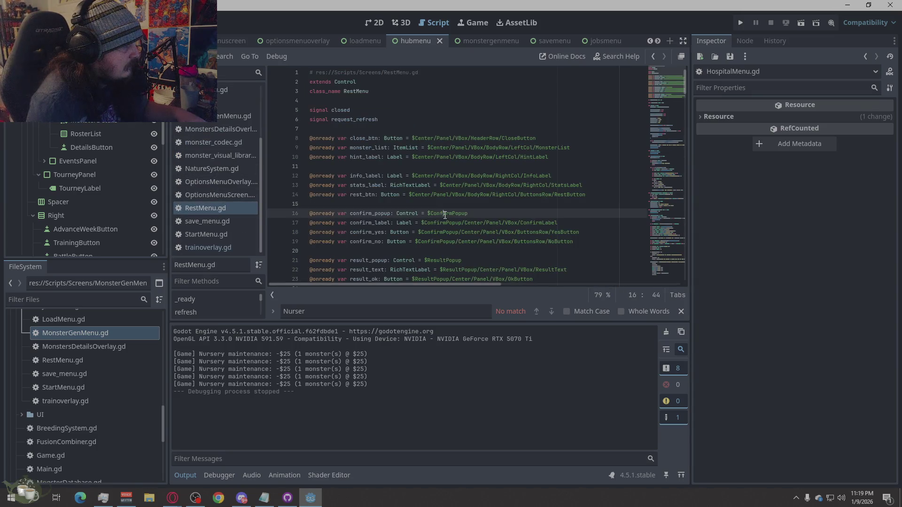
{"action": "right_click", "coordinate": [446, 214]}
{"action": "left_click", "coordinate": [467, 317]}
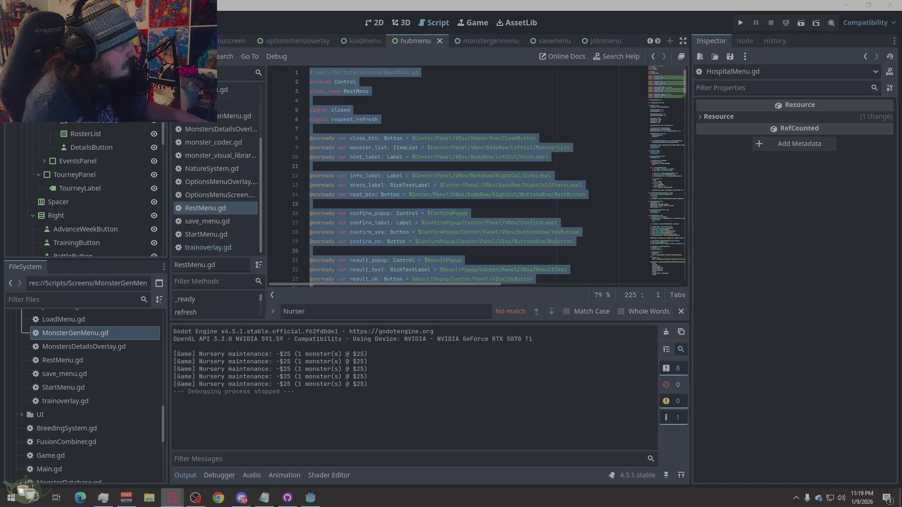
Select all of the BreedingMenu.gd script.
{"action": "scroll", "coordinate": [210, 173], "scroll_direction": "up", "scroll_amount": 3}
{"action": "left_click", "coordinate": [225, 91]}
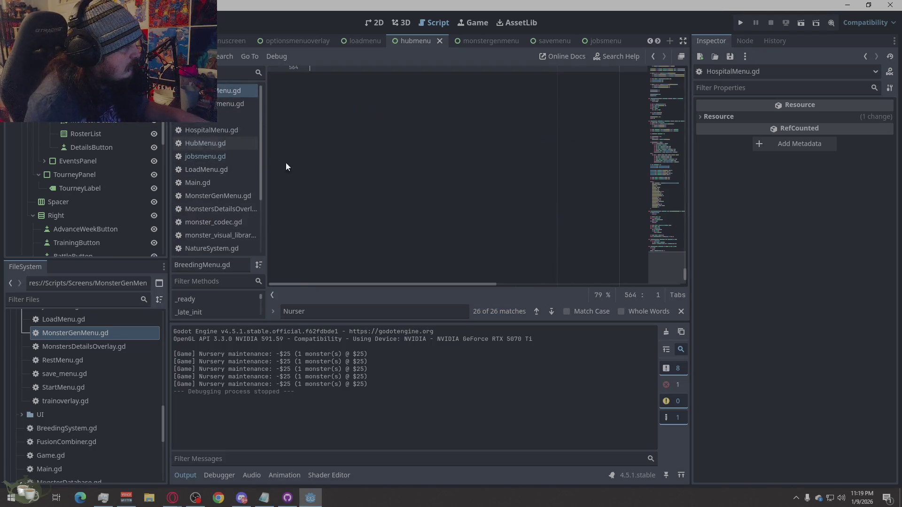
{"action": "right_click", "coordinate": [439, 212]}
{"action": "left_click", "coordinate": [467, 318]}
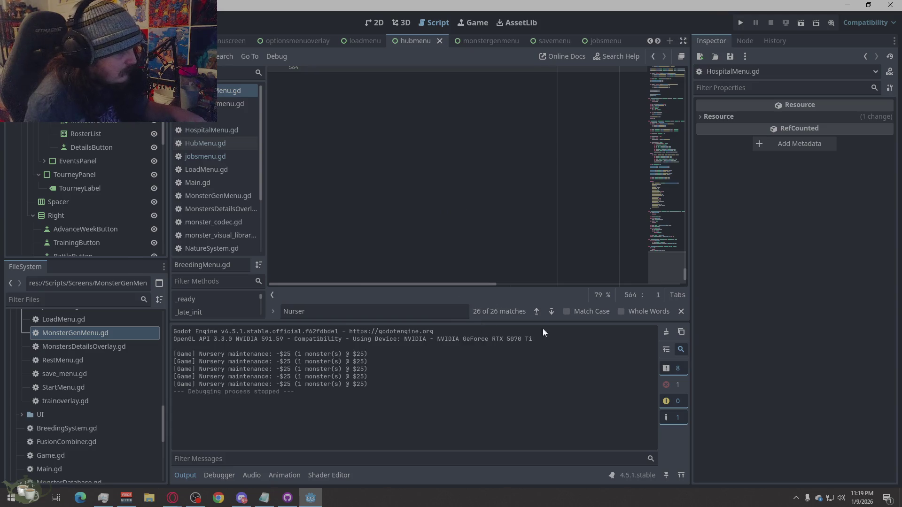
{"action": "key", "text": "ctrl+z"}
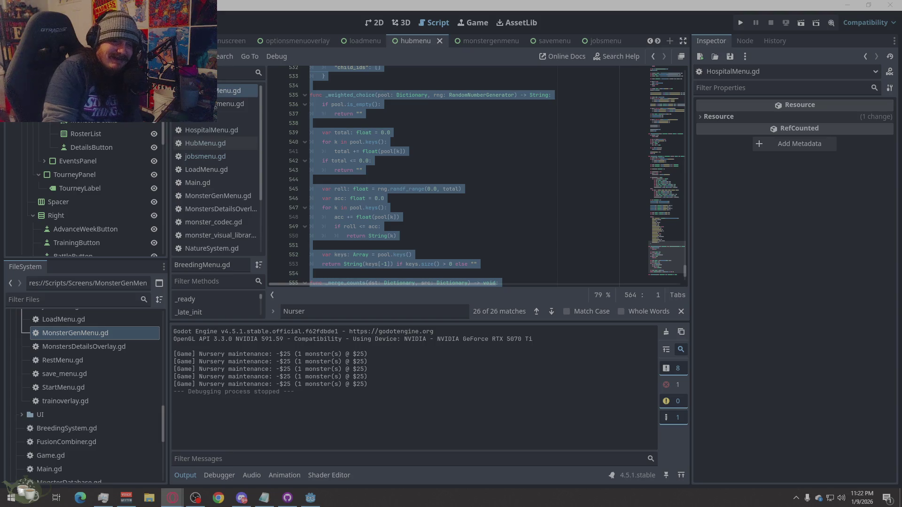
{"action": "key", "text": "F5"}
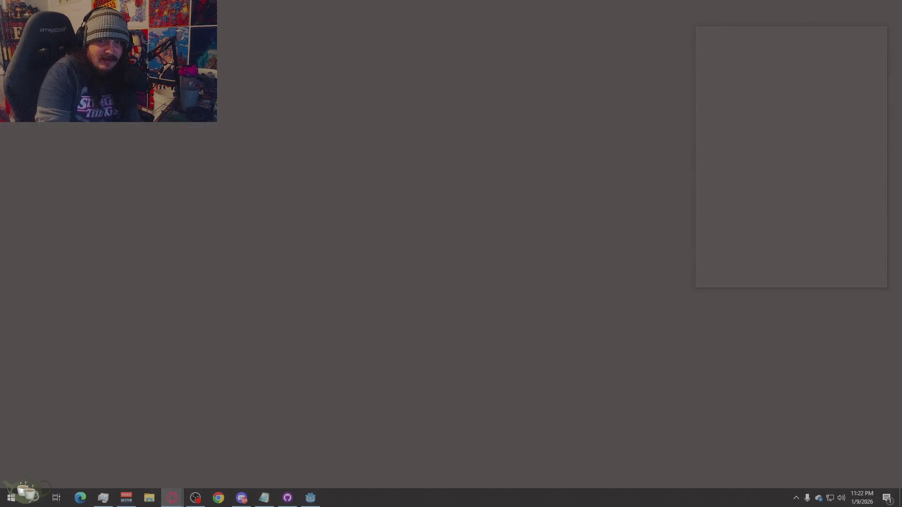
{"action": "key", "text": "alt+F4"}
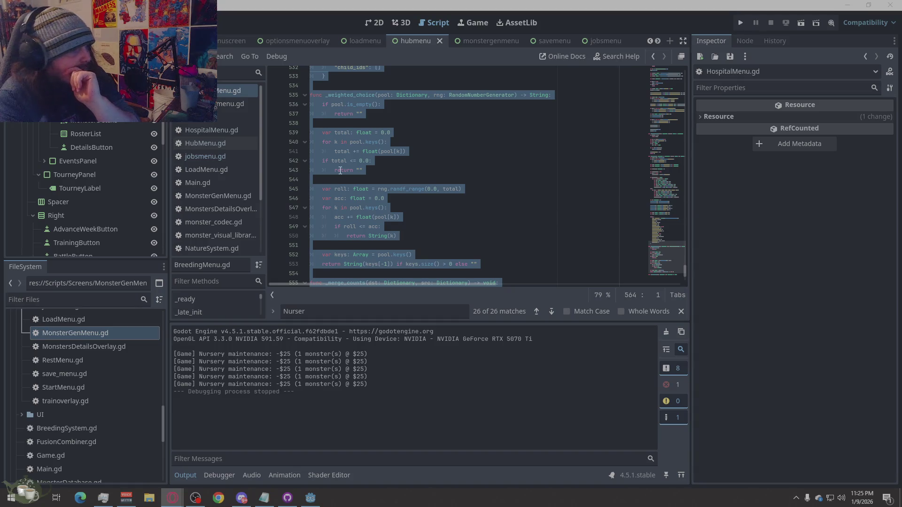
Replace the entire Game.gd script with the new code.
{"action": "left_click", "coordinate": [232, 117]}
{"action": "right_click", "coordinate": [456, 191]}
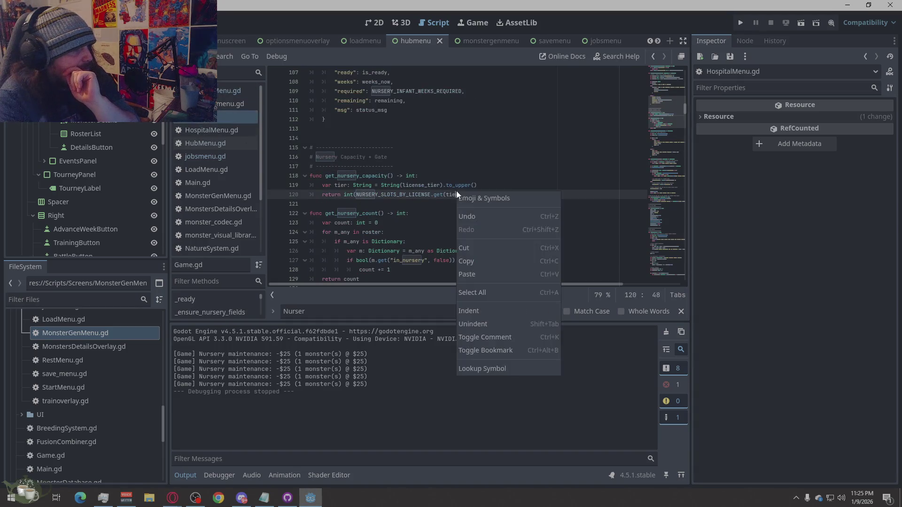
{"action": "left_click", "coordinate": [480, 291]}
{"action": "key", "text": "ctrl+v"}
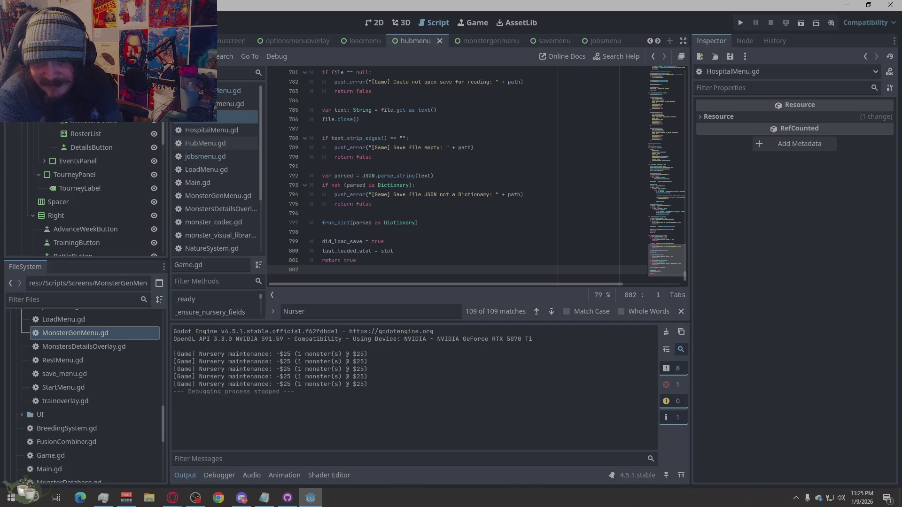
Replace all of jobsmenu.gd with the new code from the browser.
{"action": "left_click", "coordinate": [172, 498]}
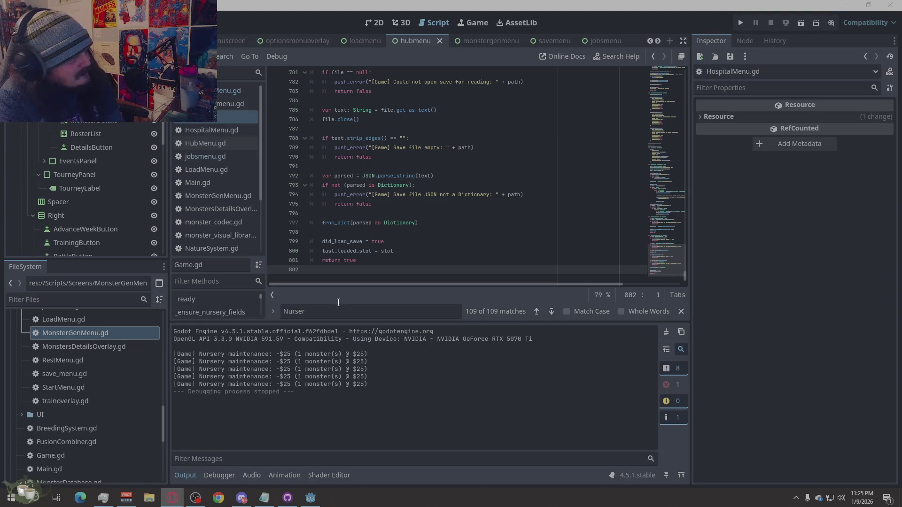
{"action": "left_click", "coordinate": [233, 157]}
{"action": "right_click", "coordinate": [444, 244]}
{"action": "left_click", "coordinate": [468, 346]}
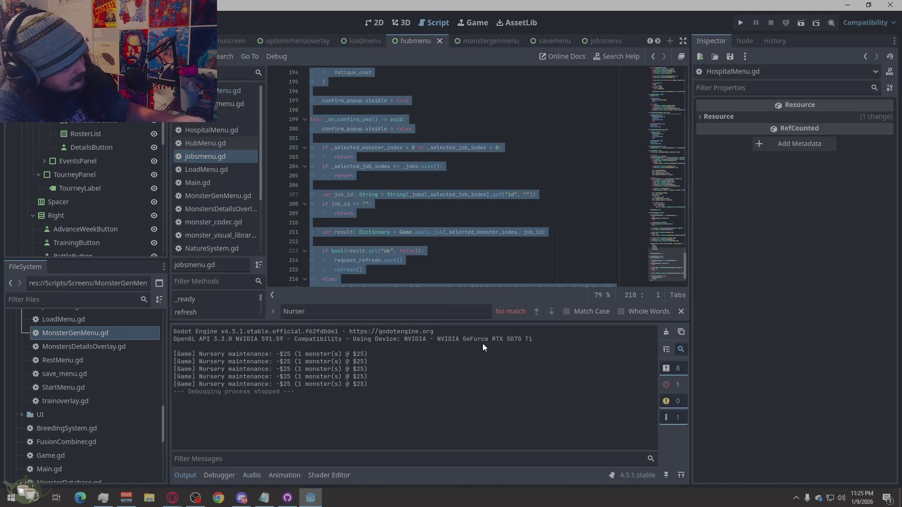
{"action": "key", "text": "ctrl+v"}
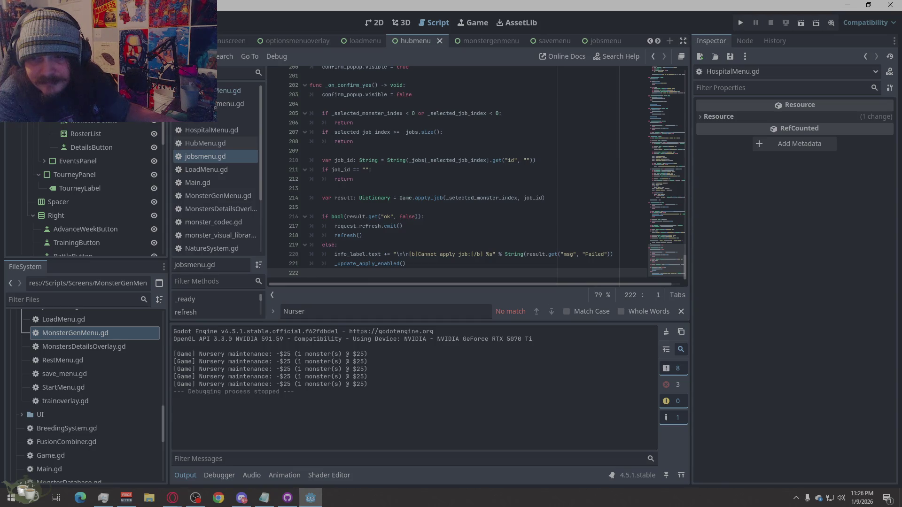
Select all of the RestMenu.gd code.
{"action": "key", "text": "alt+Tab"}
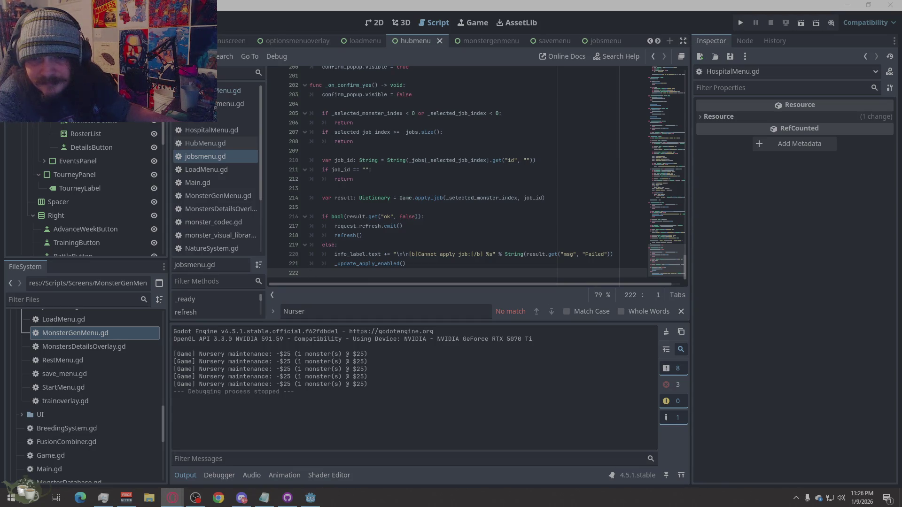
{"action": "scroll", "coordinate": [221, 210], "scroll_direction": "down", "scroll_amount": 5}
{"action": "left_click", "coordinate": [219, 209]}
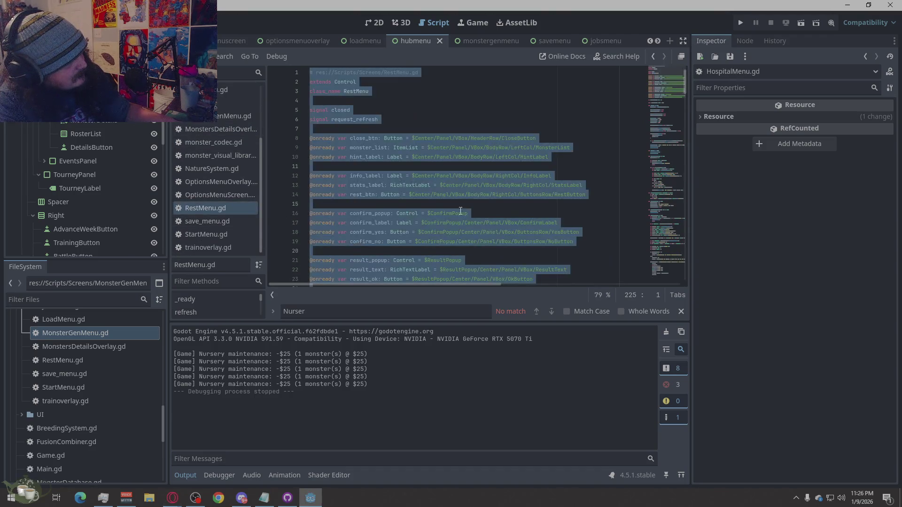
{"action": "right_click", "coordinate": [475, 212]}
{"action": "left_click", "coordinate": [531, 310]}
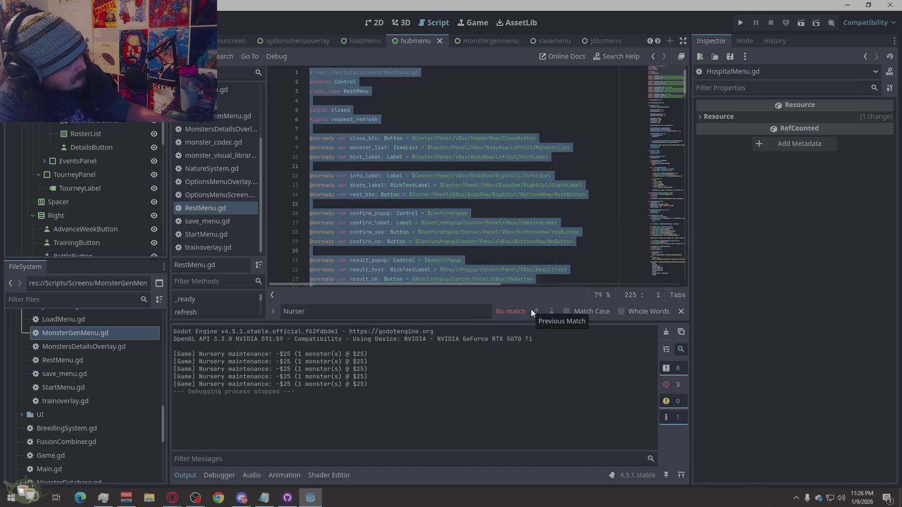
{"action": "key", "text": "Right"}
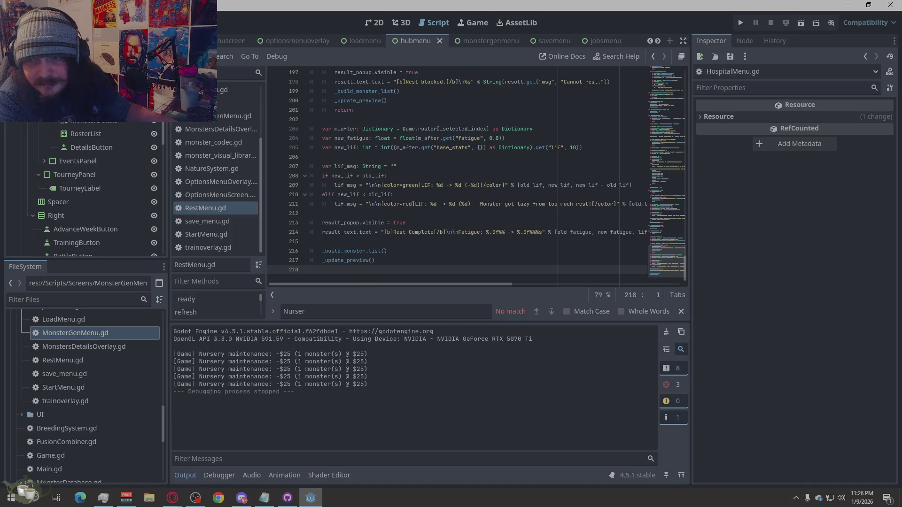
{"action": "key", "text": "alt+Tab"}
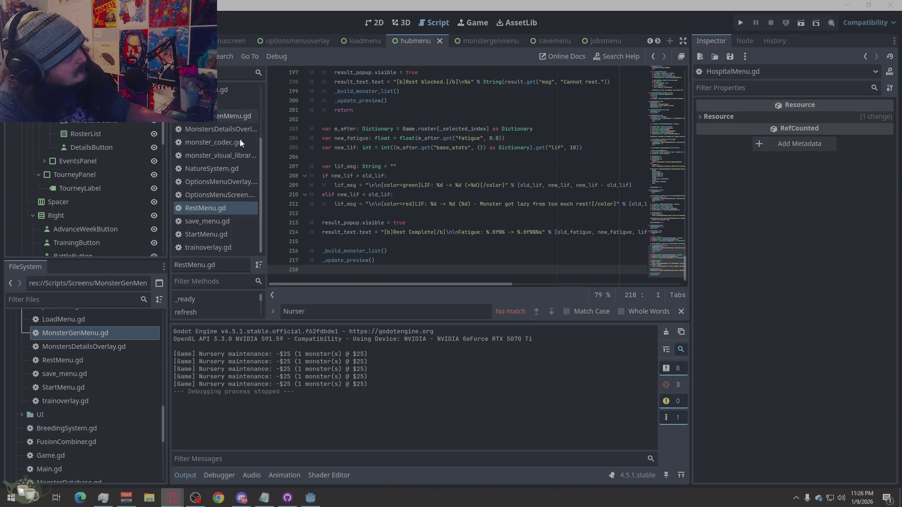
Paste the shorter result-popup block over trainoverlay.gd's ending, save, and run the project.
{"action": "left_click", "coordinate": [237, 247]}
{"action": "right_click", "coordinate": [439, 182]}
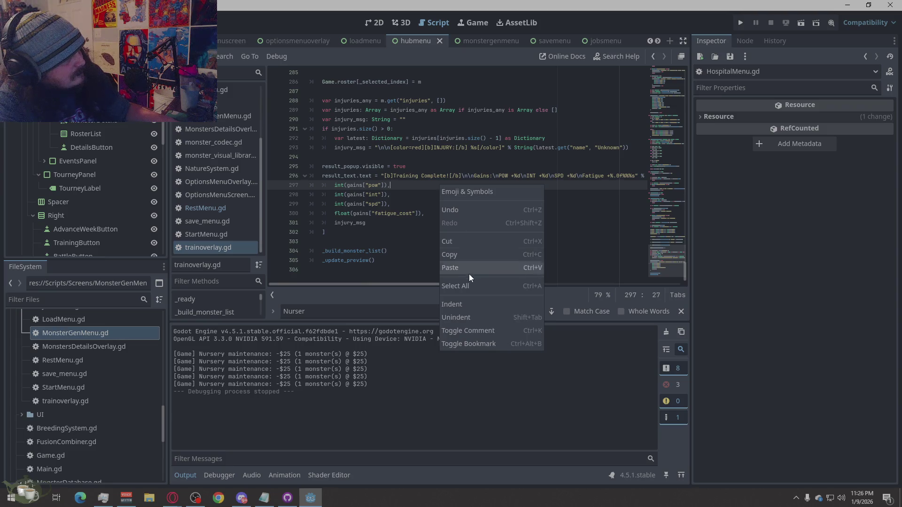
{"action": "left_click", "coordinate": [469, 285]}
{"action": "key", "text": "ctrl+v"}
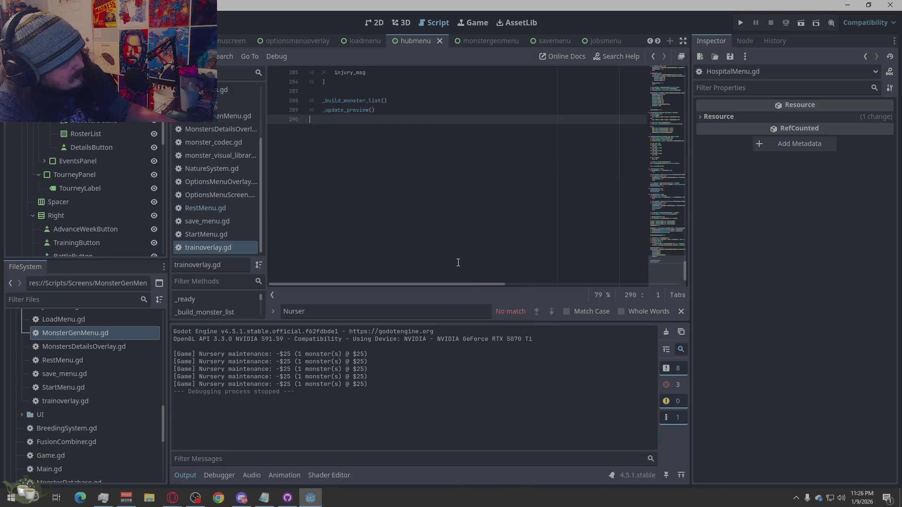
{"action": "key", "text": "ctrl+s"}
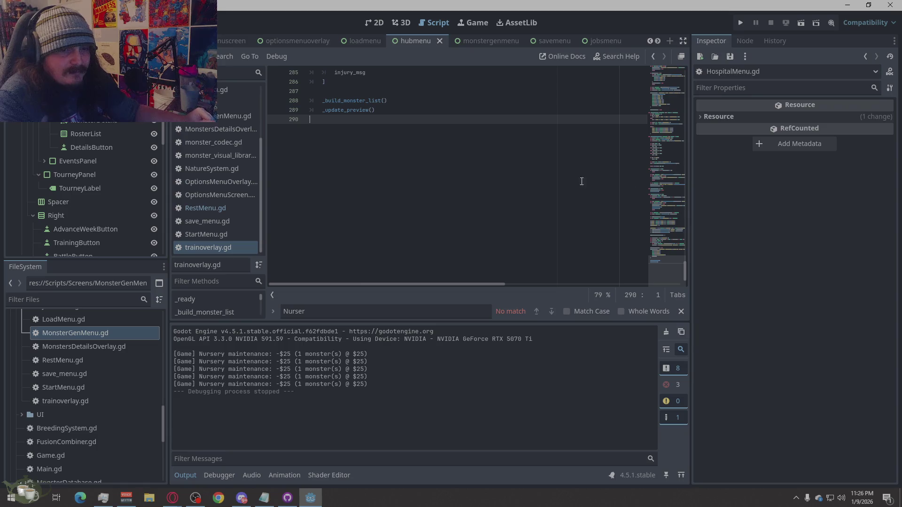
{"action": "left_click", "coordinate": [741, 22]}
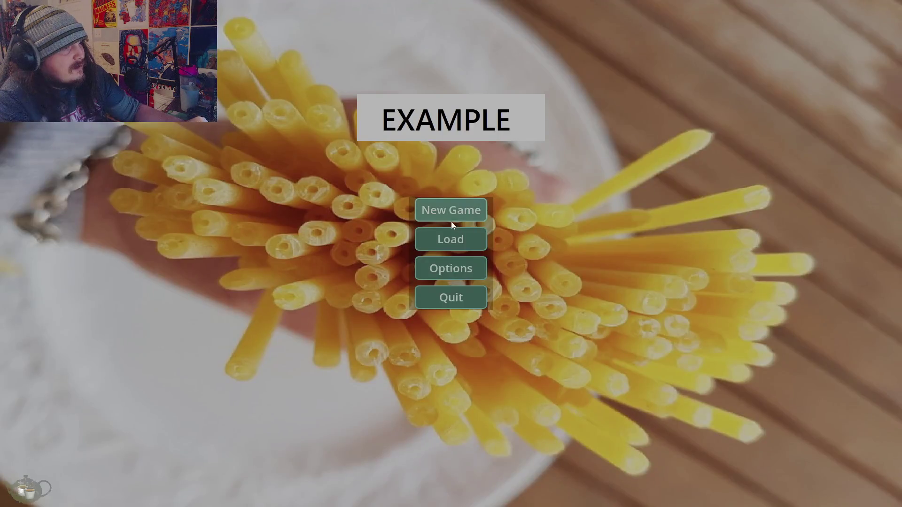
Start a new game and check the still-empty training menu.
{"action": "left_click", "coordinate": [451, 220]}
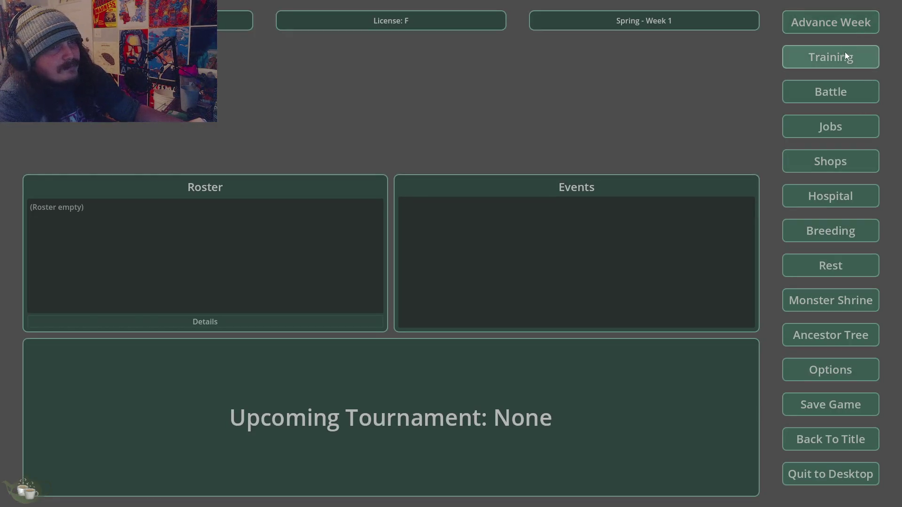
{"action": "left_click", "coordinate": [844, 55]}
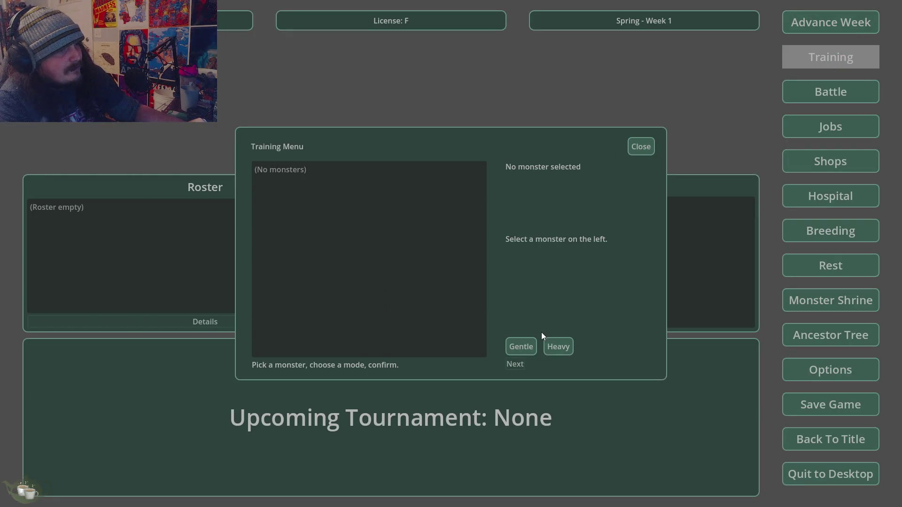
{"action": "left_click", "coordinate": [641, 146]}
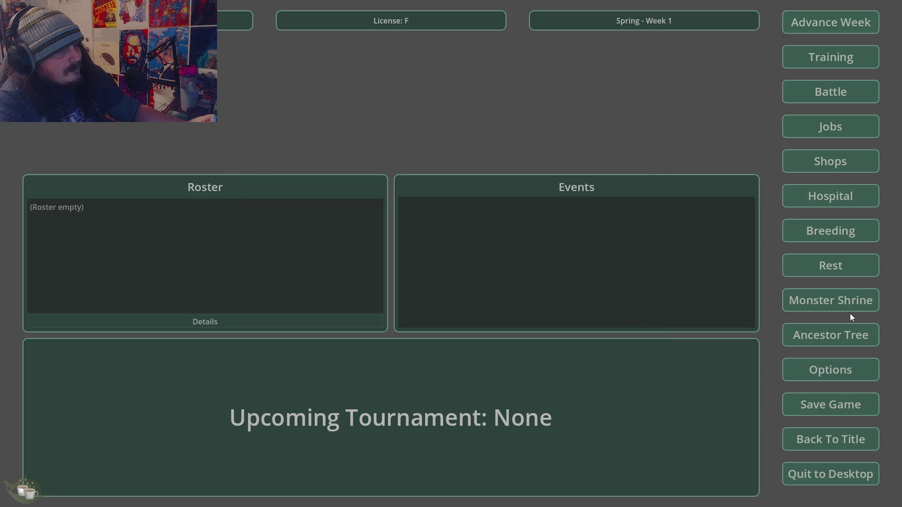
Generate a monster in the Monster Shrine with seed 7 and add the Imp to the roster.
{"action": "left_click", "coordinate": [847, 302]}
{"action": "left_click", "coordinate": [272, 195]}
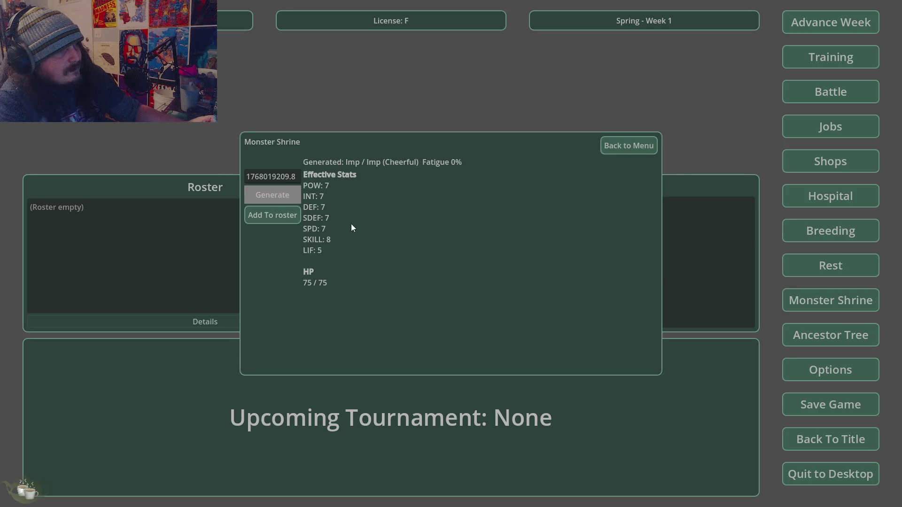
{"action": "left_click", "coordinate": [292, 214]}
{"action": "type", "text": "7"}
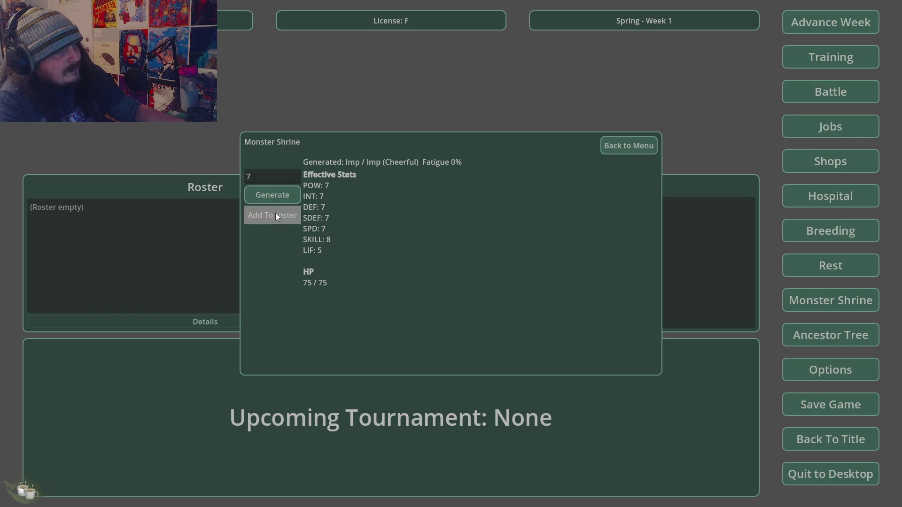
{"action": "left_click", "coordinate": [276, 212]}
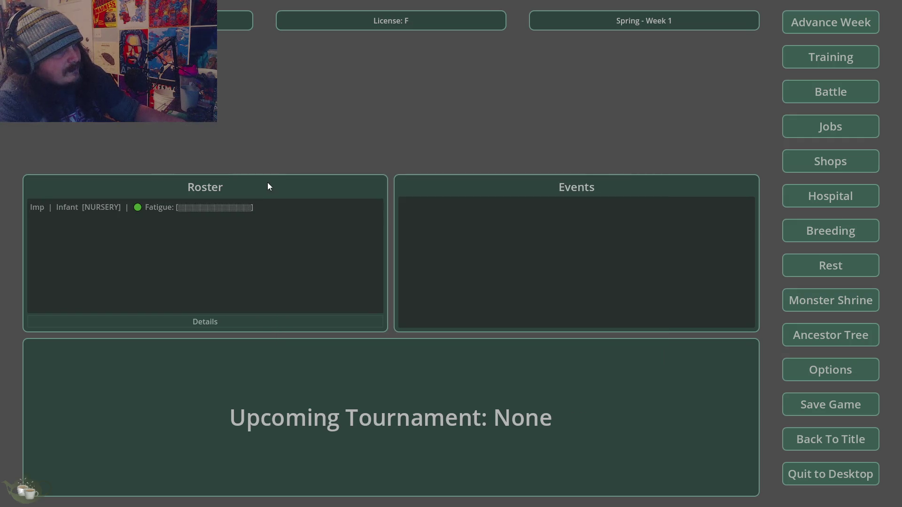
Check the Imp's details (Infant, in nursery, fatigue 0%), then open Hospital & Nursery.
{"action": "left_click", "coordinate": [257, 204]}
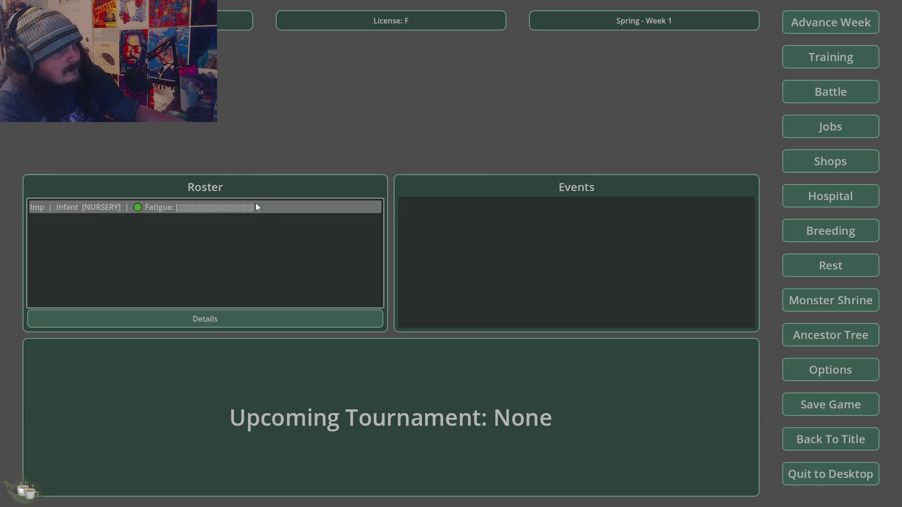
{"action": "left_click", "coordinate": [241, 321]}
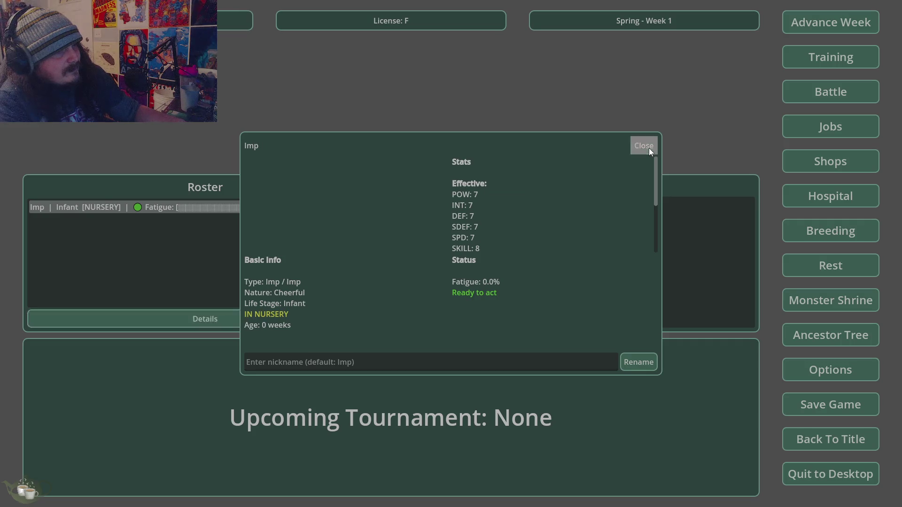
{"action": "left_click", "coordinate": [644, 147]}
{"action": "left_click", "coordinate": [829, 197]}
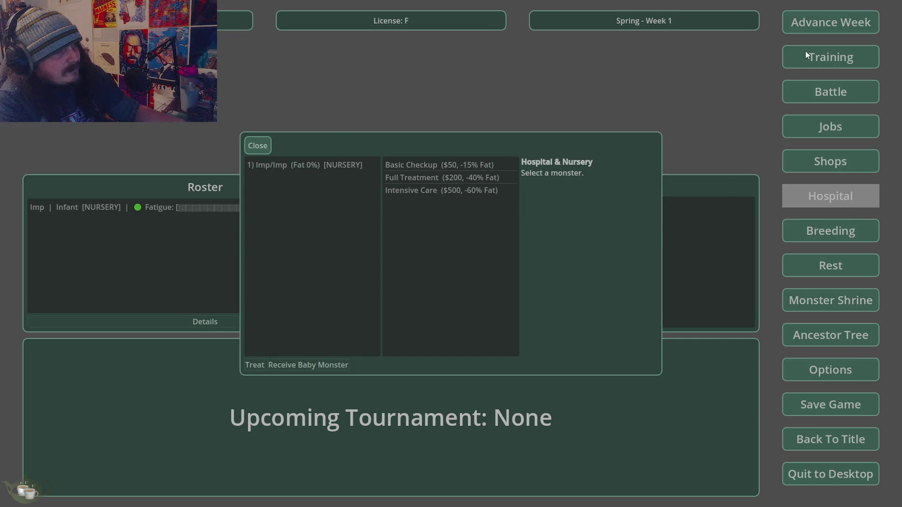
Advance five weeks to Summer Week 6.
{"action": "left_click", "coordinate": [817, 24]}
{"action": "left_click", "coordinate": [444, 288]}
{"action": "left_click", "coordinate": [814, 19]}
{"action": "left_click", "coordinate": [444, 288]}
{"action": "left_click", "coordinate": [818, 24]}
{"action": "left_click", "coordinate": [444, 288]}
{"action": "left_click", "coordinate": [817, 23]}
{"action": "left_click", "coordinate": [444, 288]}
{"action": "left_click", "coordinate": [828, 23]}
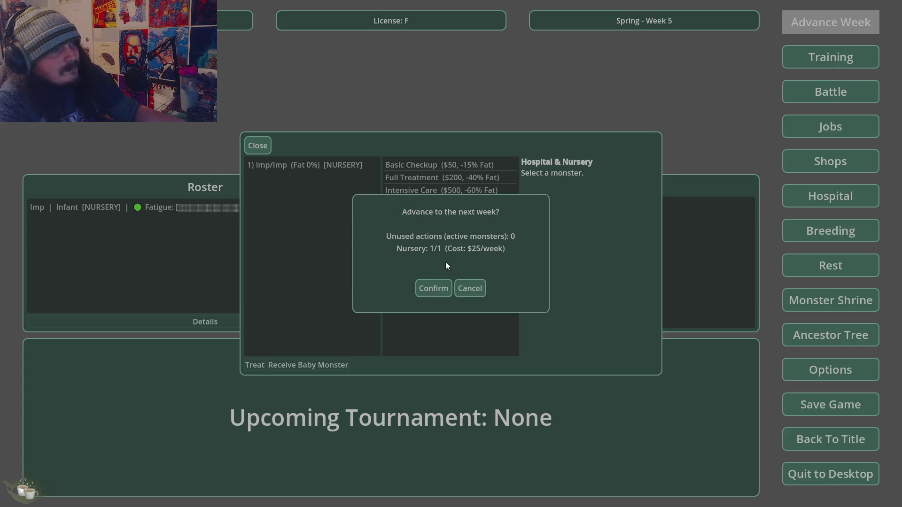
{"action": "left_click", "coordinate": [444, 289]}
Release the Imp from the nursery and close the hospital panel.
{"action": "left_click", "coordinate": [325, 165]}
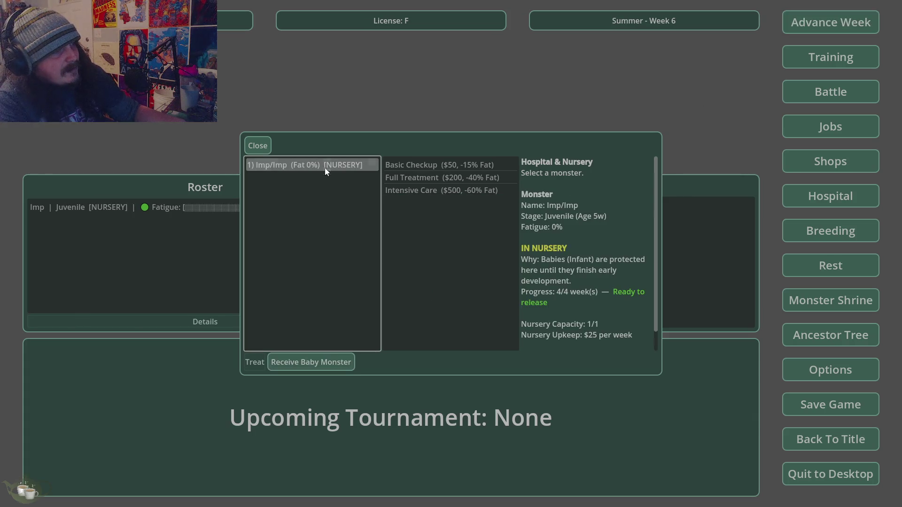
{"action": "left_click", "coordinate": [333, 361]}
{"action": "left_click", "coordinate": [442, 264]}
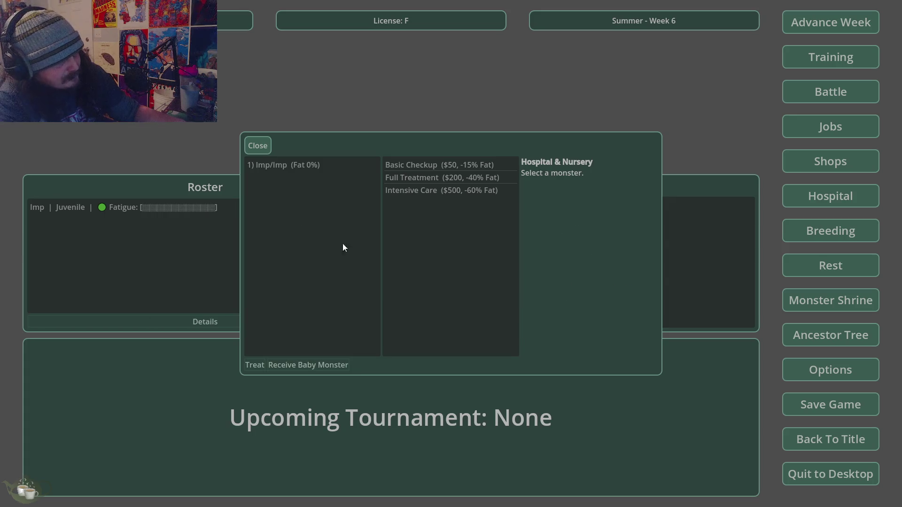
{"action": "left_click", "coordinate": [257, 146]}
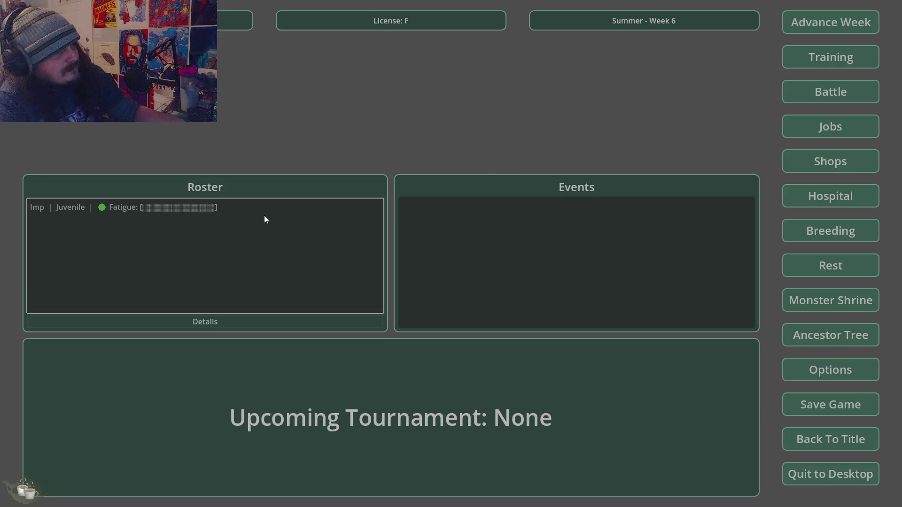
Pick the Imp for training and compare the Gentle and Heavy training previews.
{"action": "left_click", "coordinate": [276, 208]}
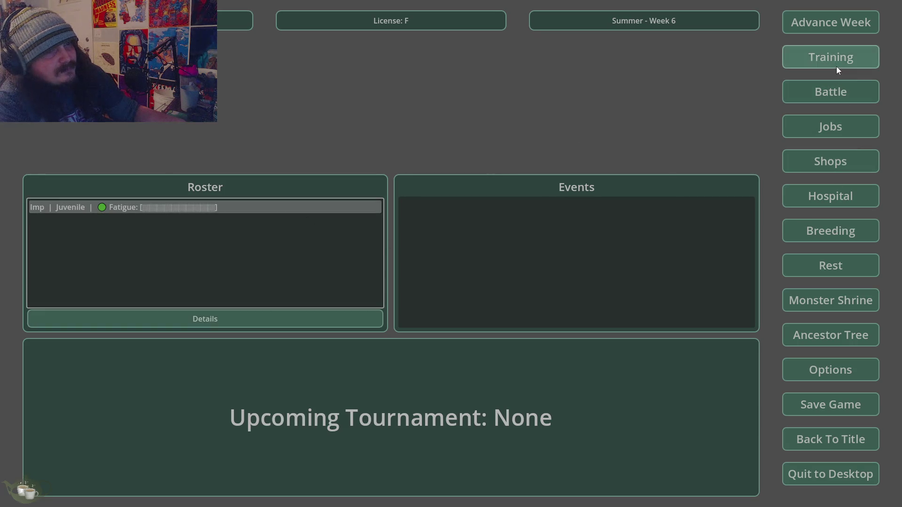
{"action": "left_click", "coordinate": [836, 64]}
{"action": "left_click", "coordinate": [348, 168]}
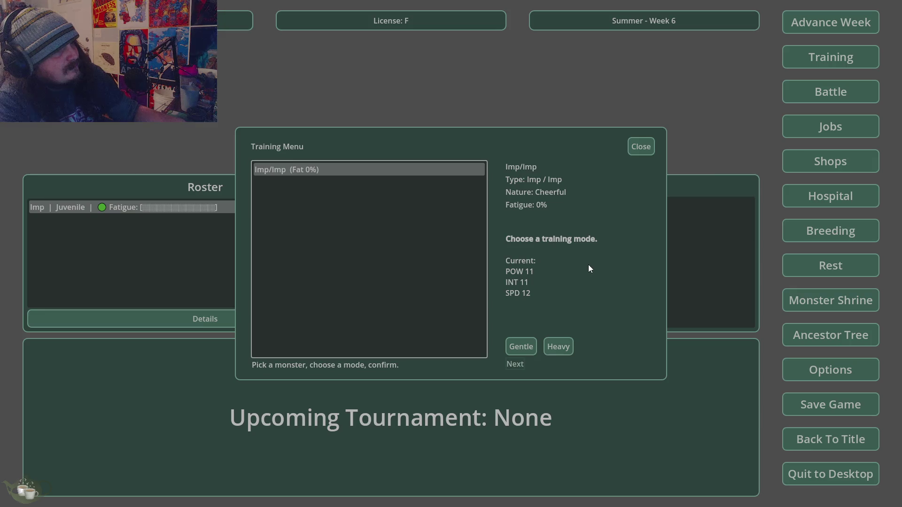
{"action": "left_click", "coordinate": [528, 347]}
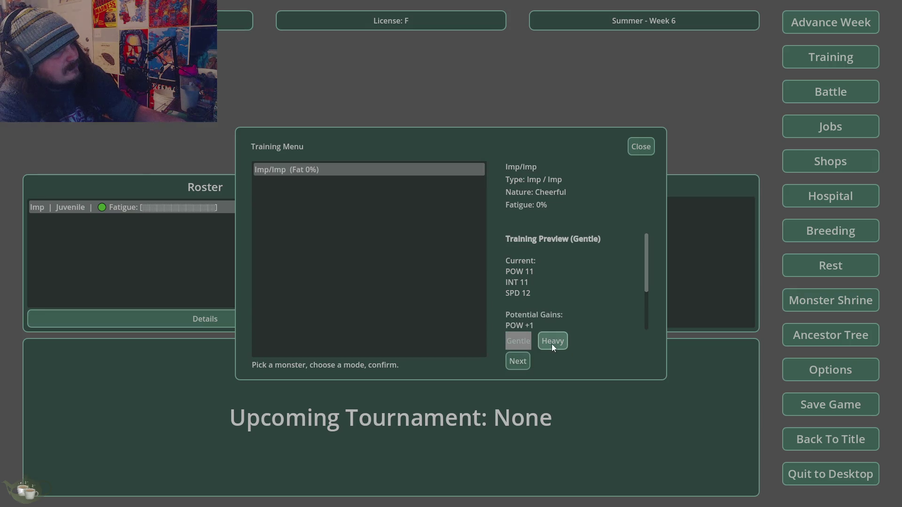
{"action": "scroll", "coordinate": [563, 274], "scroll_direction": "down", "scroll_amount": 3}
{"action": "left_click", "coordinate": [556, 347]}
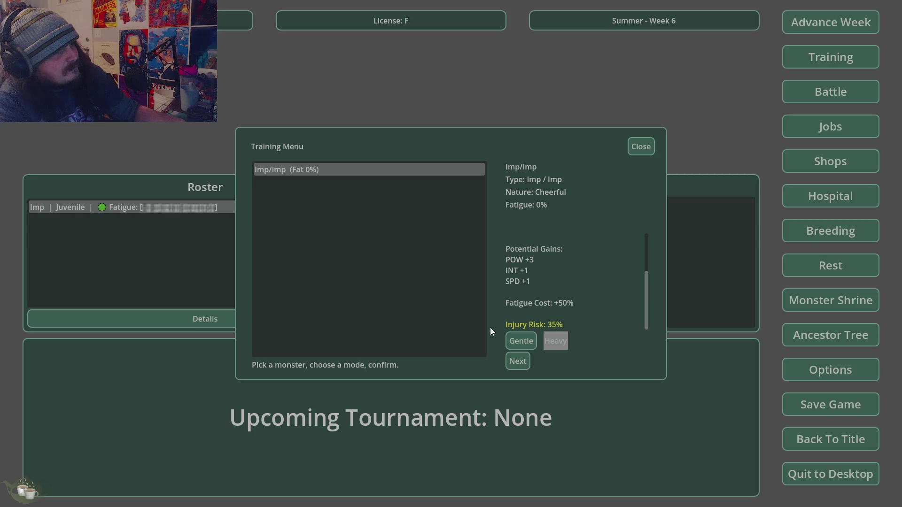
{"action": "scroll", "coordinate": [545, 288], "scroll_direction": "up", "scroll_amount": 4}
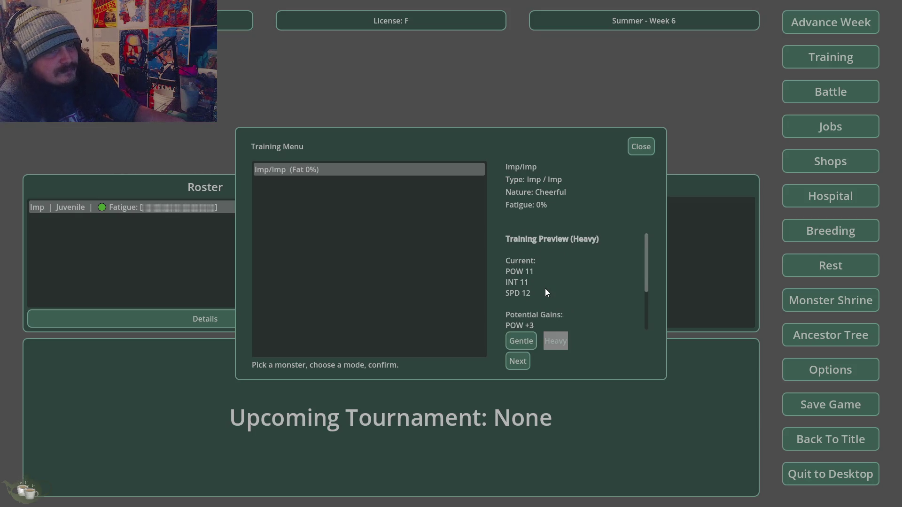
Run Gentle training on the Imp for POW +1, INT +1, SPD +2 and 25% fatigue.
{"action": "left_click", "coordinate": [522, 341]}
{"action": "left_click", "coordinate": [507, 362]}
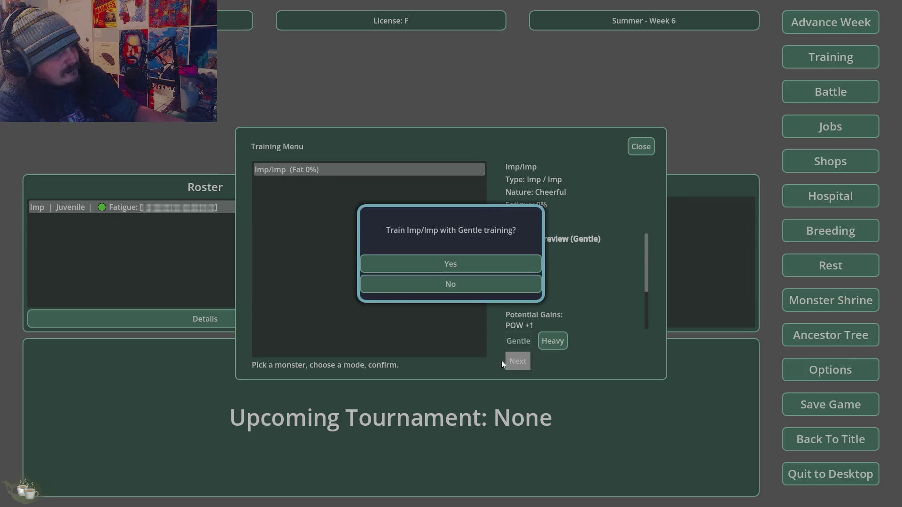
{"action": "left_click", "coordinate": [424, 264]}
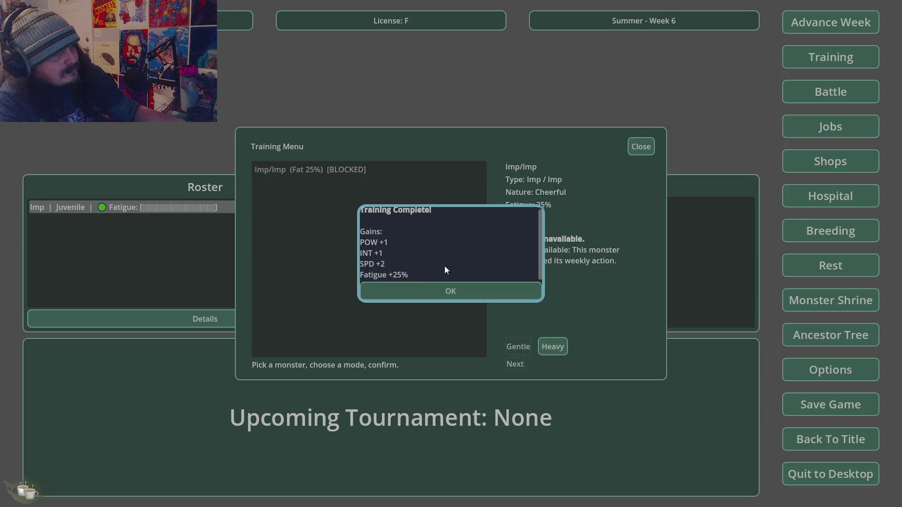
{"action": "scroll", "coordinate": [450, 272], "scroll_direction": "up", "scroll_amount": 1}
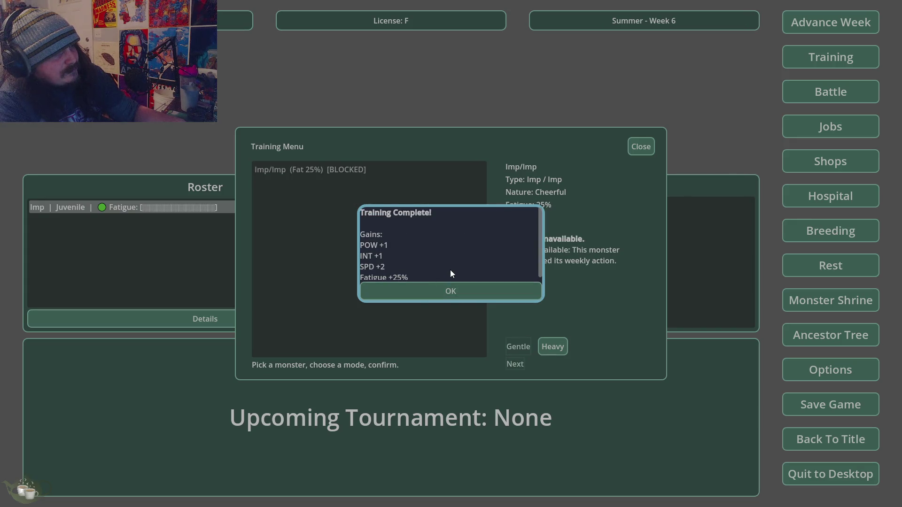
{"action": "left_click", "coordinate": [440, 292]}
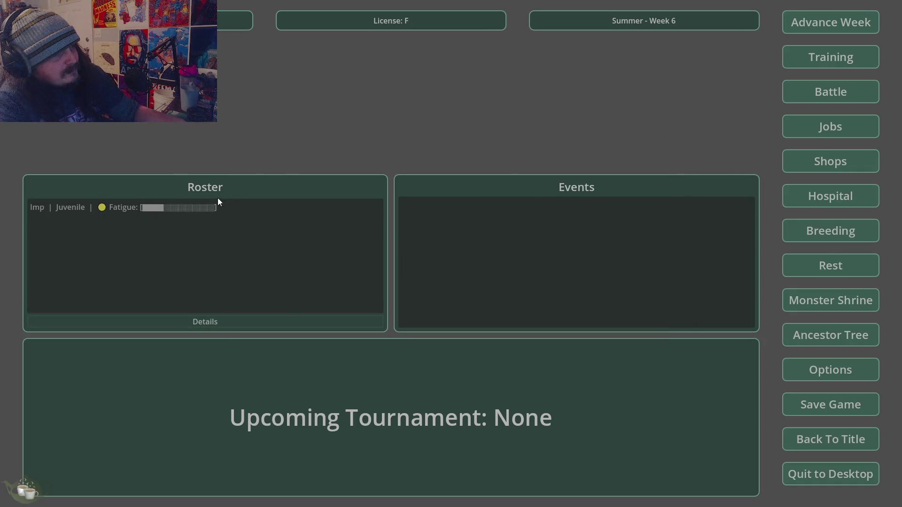
Glance at the ancestor tree, then generate an Ember/Slime in the Monster Shrine and add it to the roster.
{"action": "left_click", "coordinate": [825, 339]}
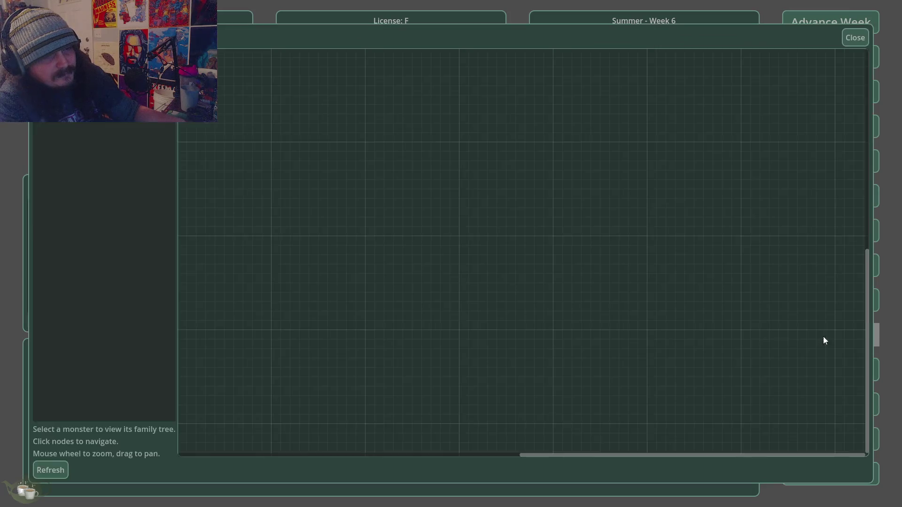
{"action": "left_click", "coordinate": [856, 40]}
{"action": "left_click", "coordinate": [831, 305]}
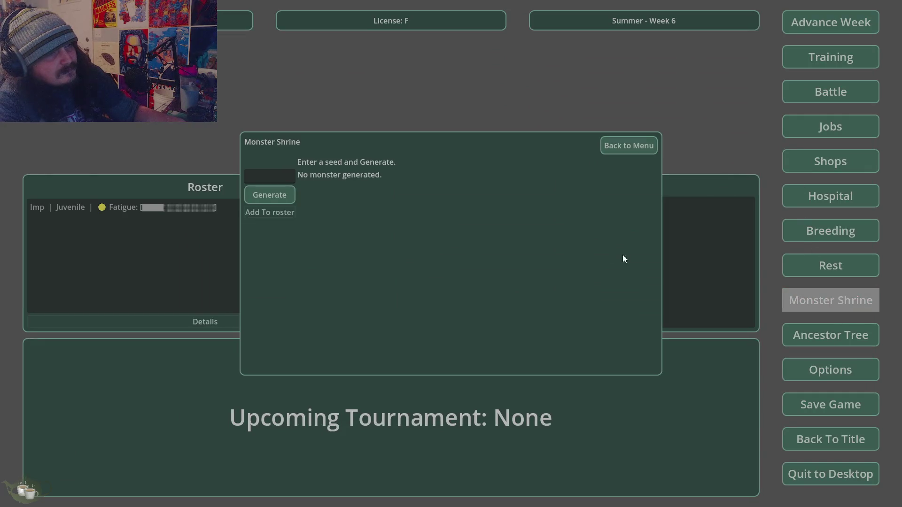
{"action": "left_click", "coordinate": [269, 194]}
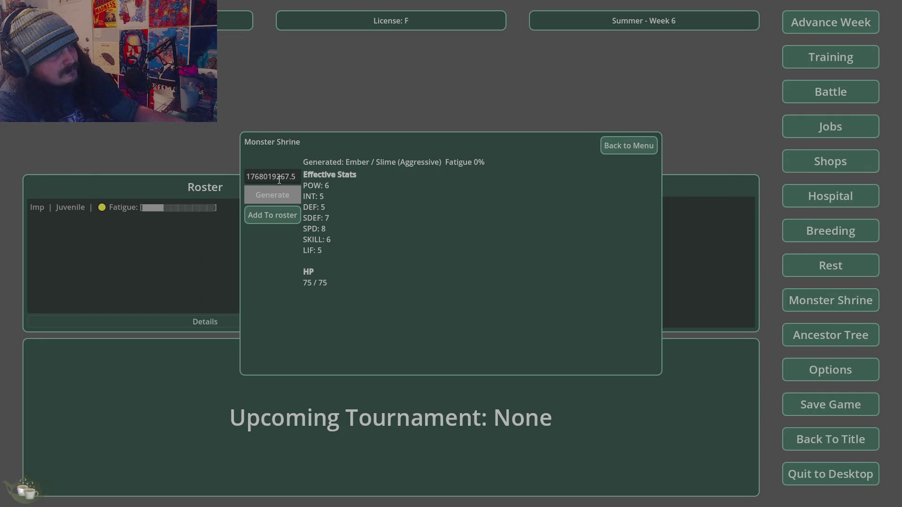
{"action": "left_click", "coordinate": [275, 215]}
Review the Ember's details and ancestor tree, then leave the game window.
{"action": "left_click", "coordinate": [306, 222]}
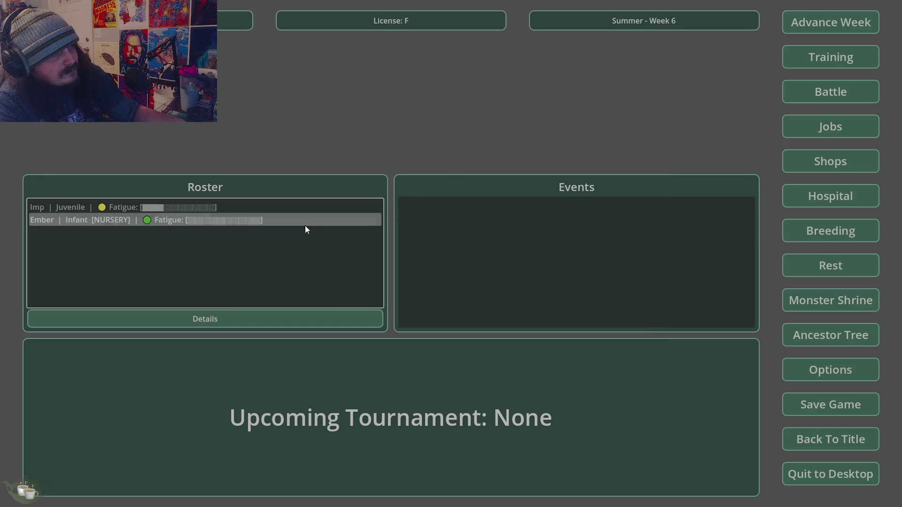
{"action": "left_click", "coordinate": [213, 322]}
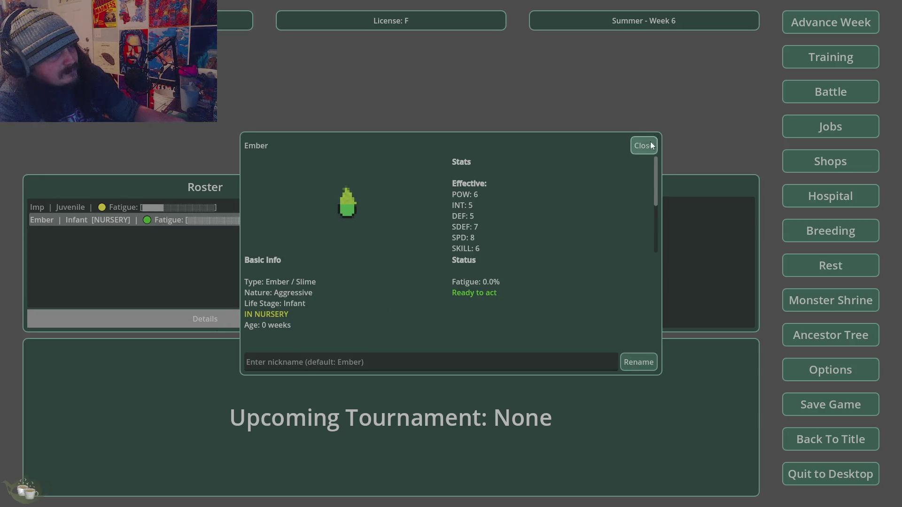
{"action": "left_click", "coordinate": [650, 143]}
{"action": "left_click", "coordinate": [795, 333]}
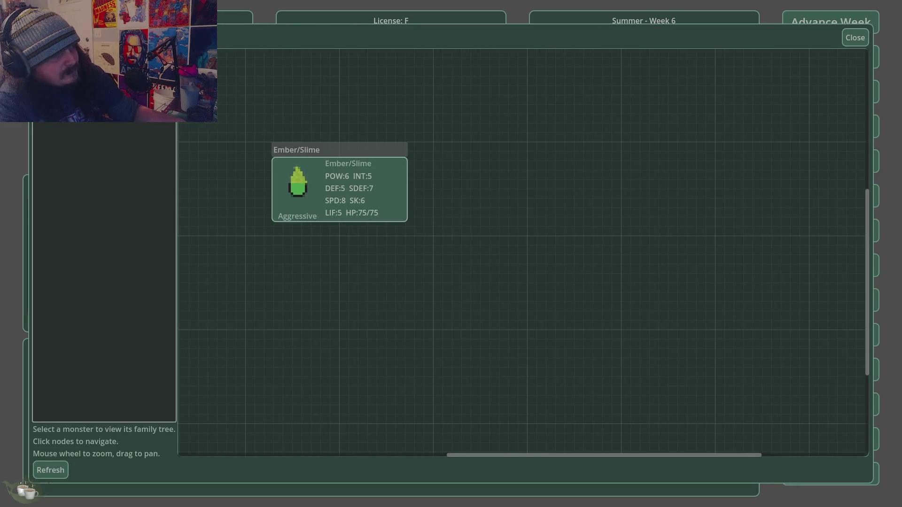
{"action": "left_click", "coordinate": [860, 38]}
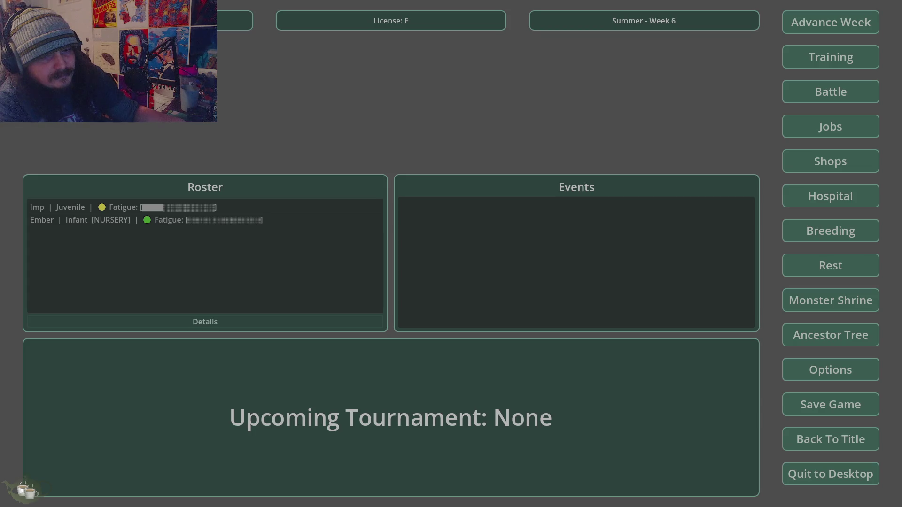
{"action": "key", "text": "alt+F4"}
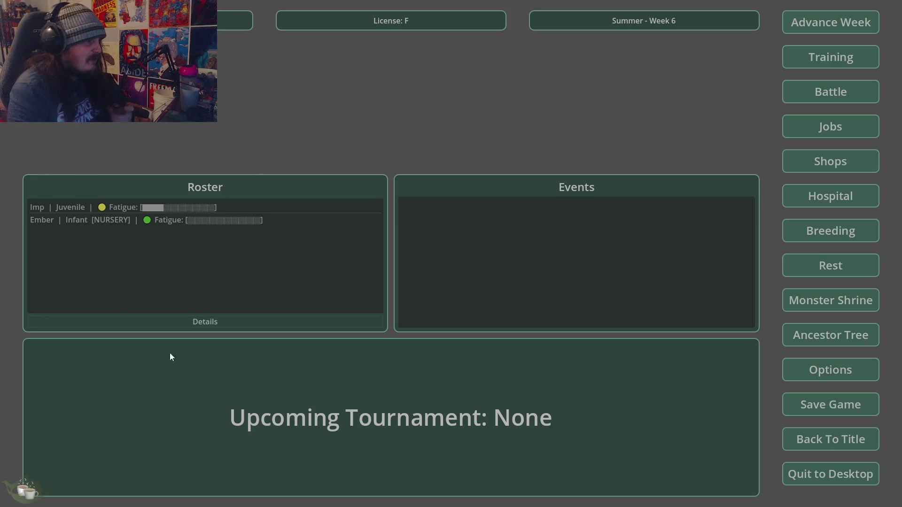
Review the Imp and Ember in the roster, then quit to desktop without saving.
{"action": "left_click", "coordinate": [346, 208]}
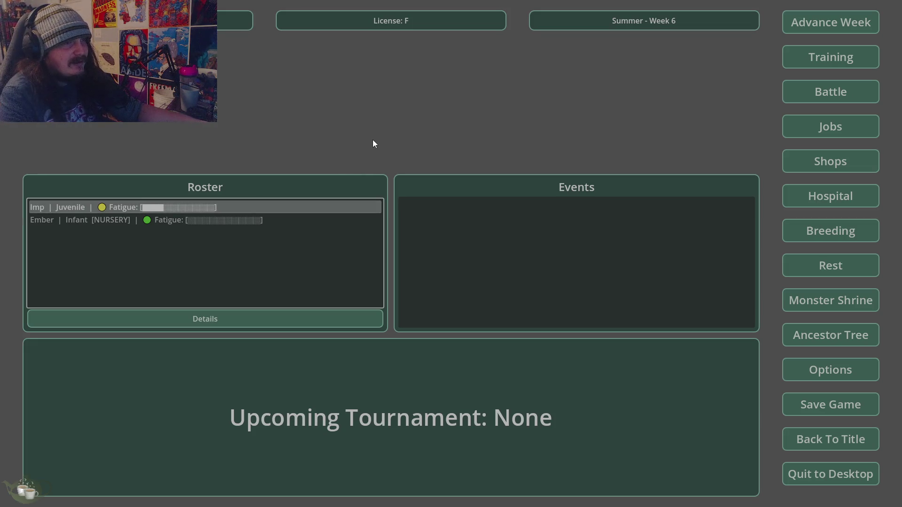
{"action": "left_click", "coordinate": [108, 224]}
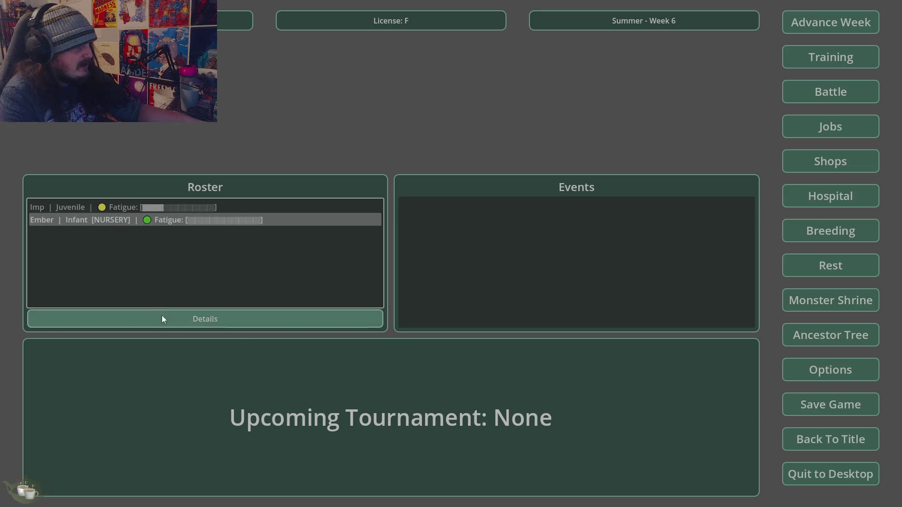
{"action": "left_click", "coordinate": [163, 320]}
{"action": "left_click", "coordinate": [644, 145]}
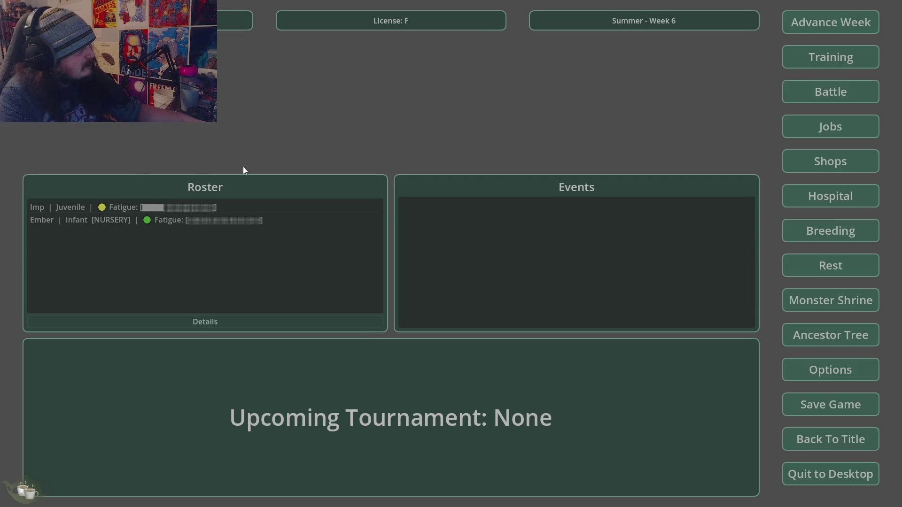
{"action": "left_click", "coordinate": [830, 473]}
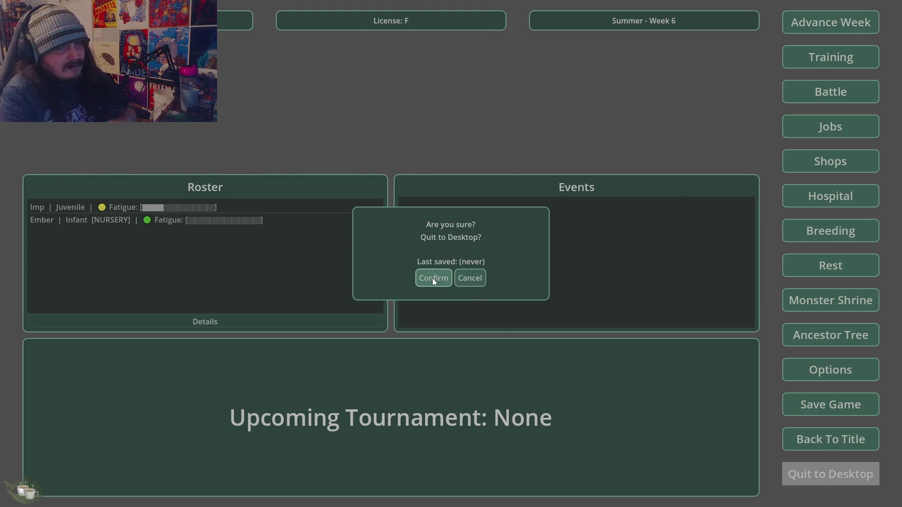
{"action": "left_click", "coordinate": [449, 273]}
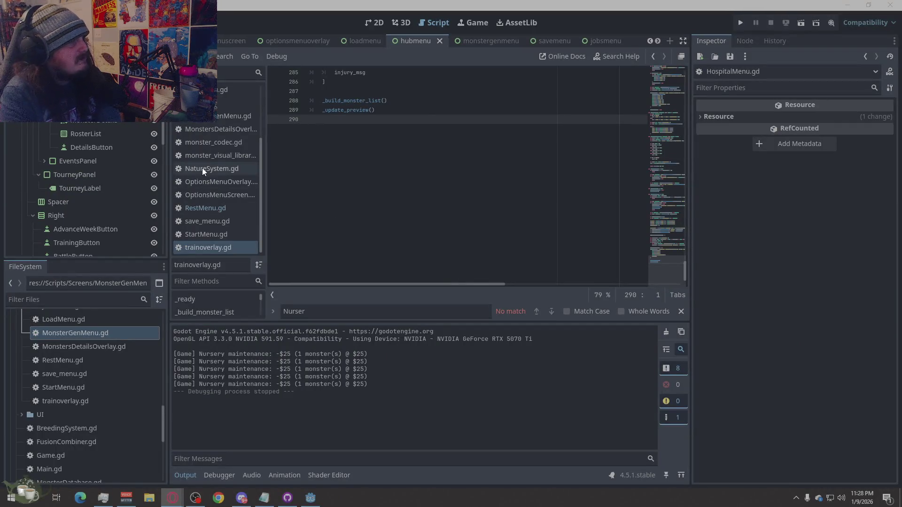
Bring up the trainoverlay scene in the 2D workspace.
{"action": "scroll", "coordinate": [561, 37], "scroll_direction": "down", "scroll_amount": 1}
{"action": "scroll", "coordinate": [562, 38], "scroll_direction": "down", "scroll_amount": 2}
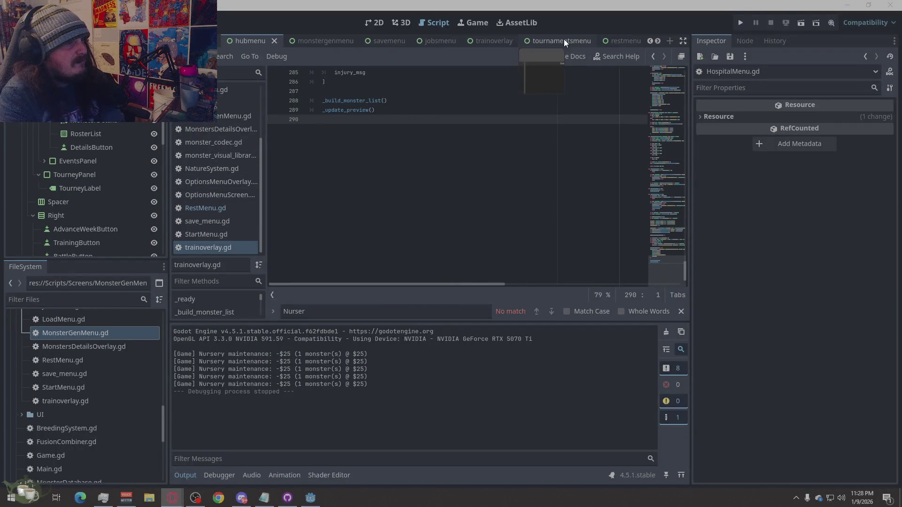
{"action": "left_click", "coordinate": [483, 40]}
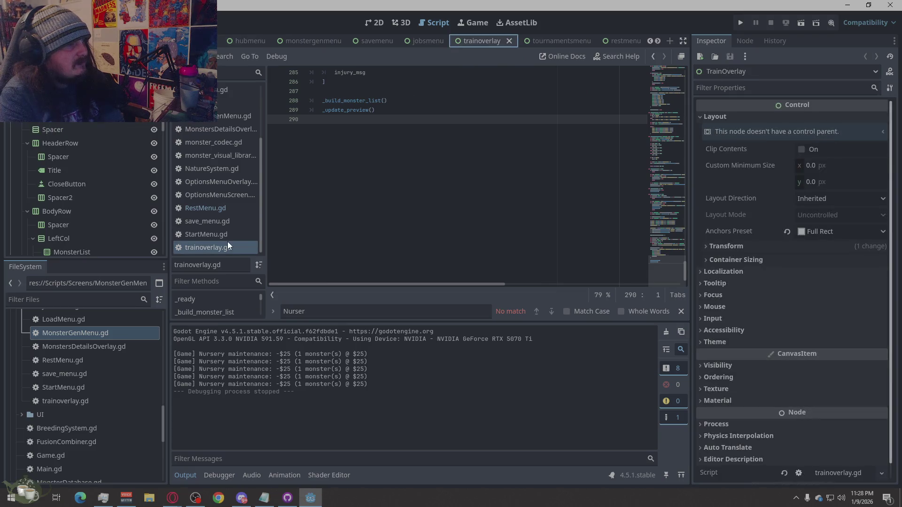
{"action": "scroll", "coordinate": [215, 220], "scroll_direction": "up", "scroll_amount": 3}
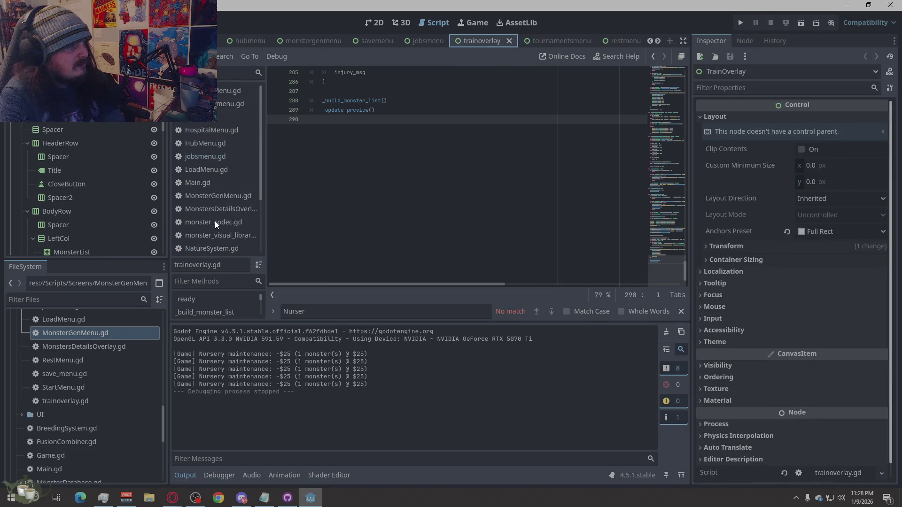
{"action": "scroll", "coordinate": [215, 221], "scroll_direction": "down", "scroll_amount": 3}
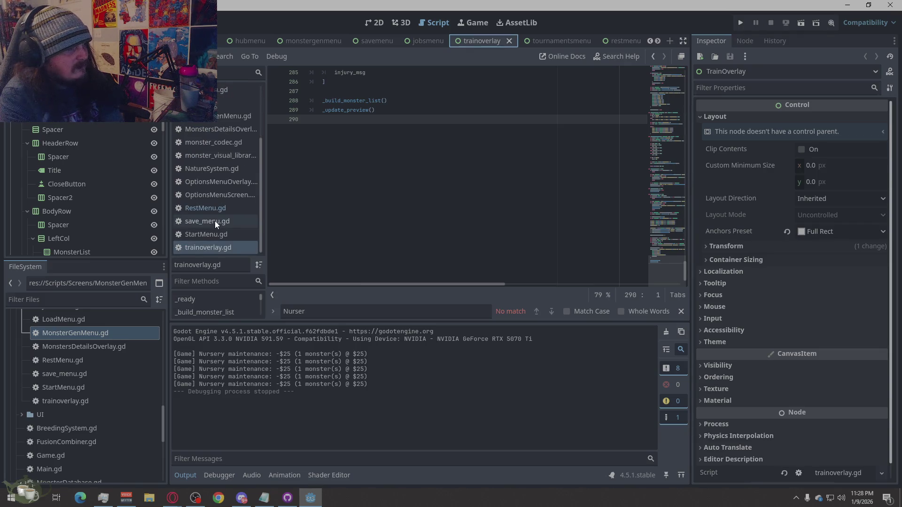
{"action": "left_click", "coordinate": [371, 22]}
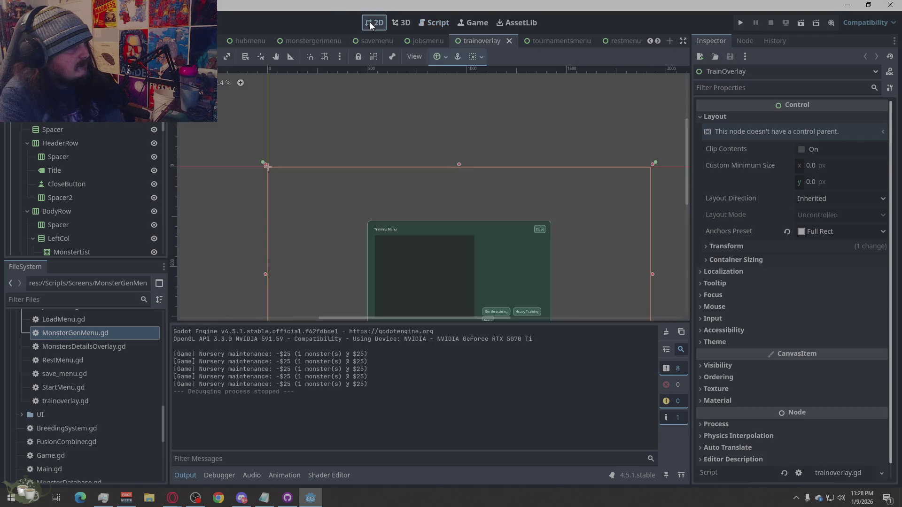
Show ConfirmPopup and turn off its Theme Overrides panel style.
{"action": "scroll", "coordinate": [340, 186], "scroll_direction": "up", "scroll_amount": 1}
{"action": "scroll", "coordinate": [109, 194], "scroll_direction": "down", "scroll_amount": 5}
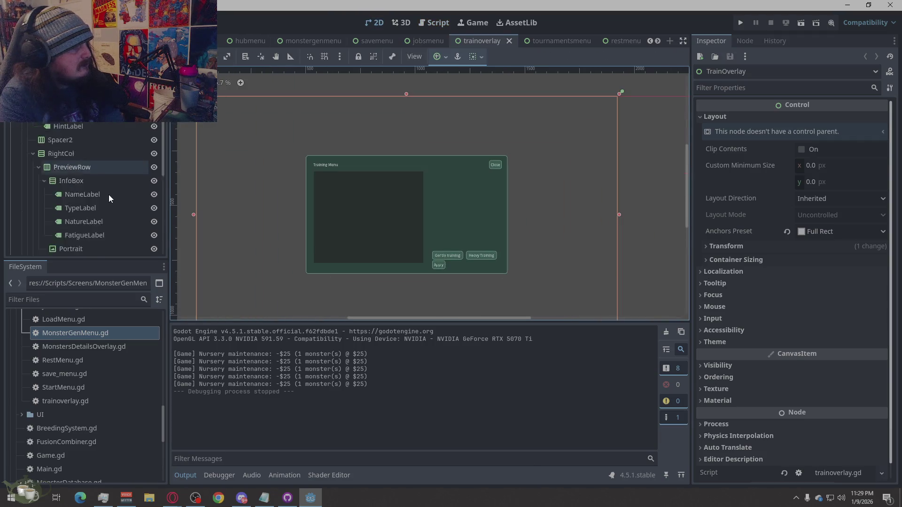
{"action": "scroll", "coordinate": [114, 202], "scroll_direction": "down", "scroll_amount": 5}
{"action": "left_click", "coordinate": [154, 186]}
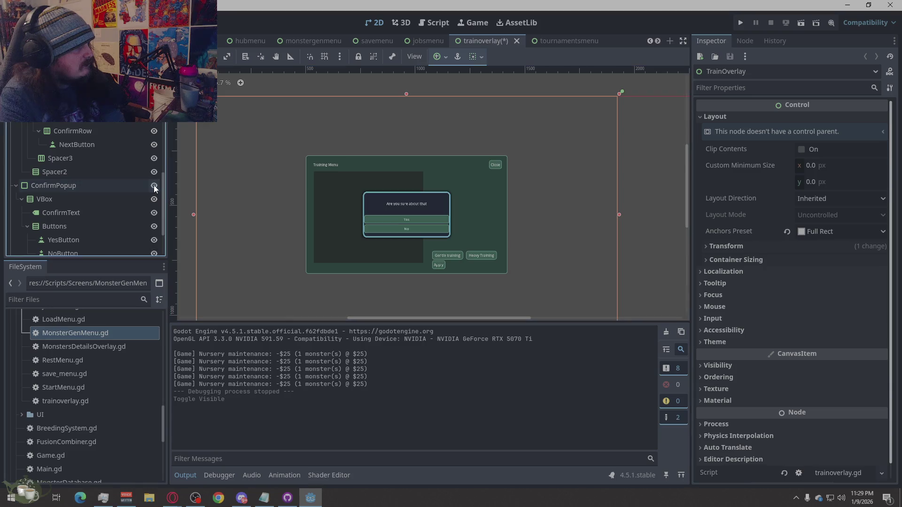
{"action": "left_click", "coordinate": [89, 187]}
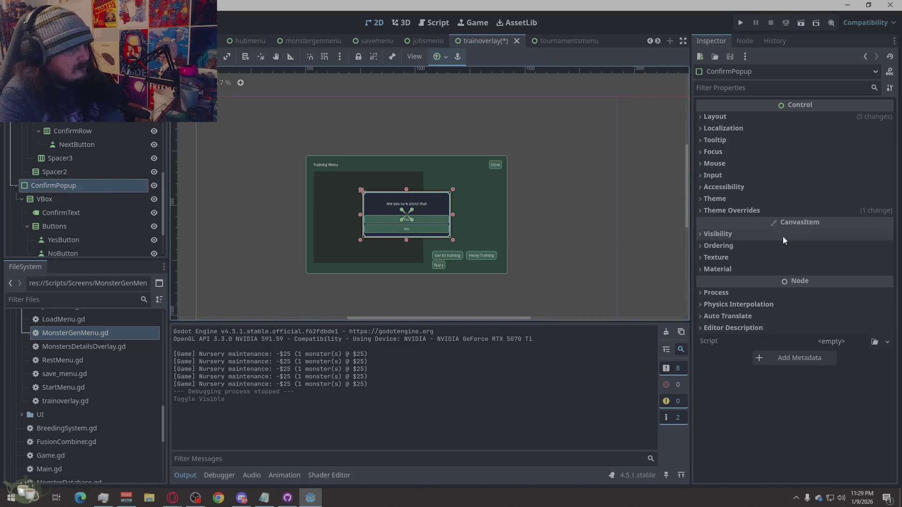
{"action": "left_click", "coordinate": [708, 211]}
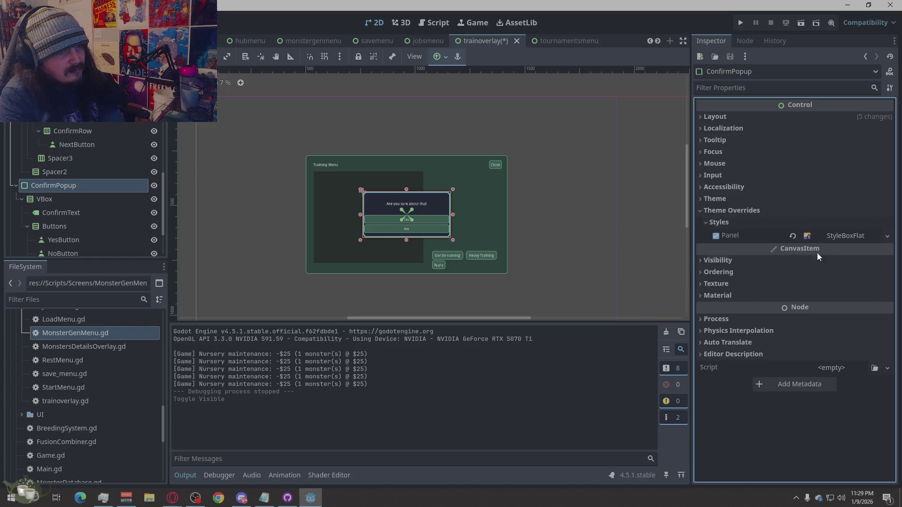
{"action": "left_click", "coordinate": [850, 238]}
{"action": "left_click", "coordinate": [716, 235]}
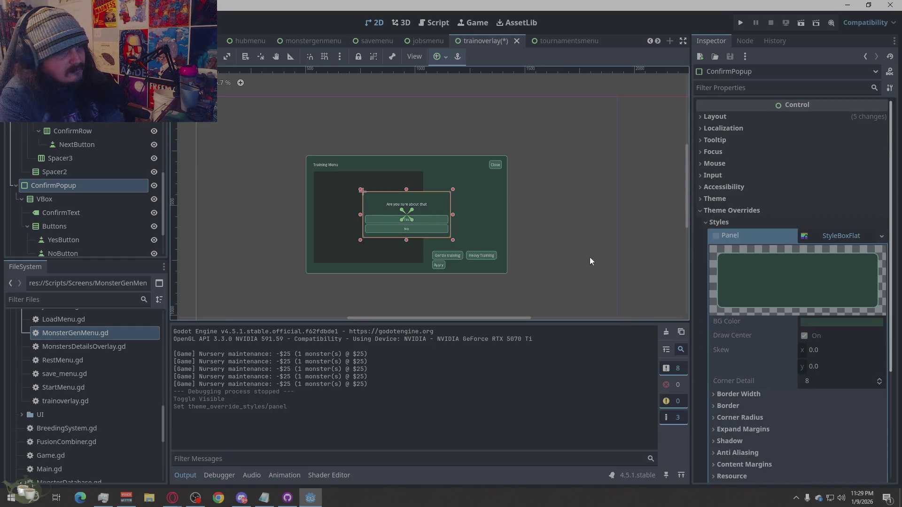
Hide ConfirmPopup, show ResultPopup, and remove its dark panel style override.
{"action": "left_click", "coordinate": [569, 249]}
{"action": "scroll", "coordinate": [61, 204], "scroll_direction": "down", "scroll_amount": 5}
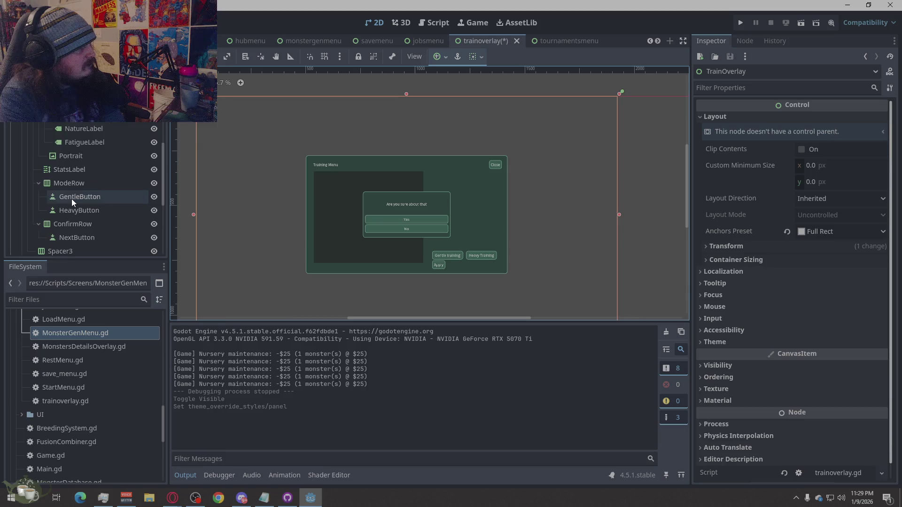
{"action": "left_click", "coordinate": [50, 207]}
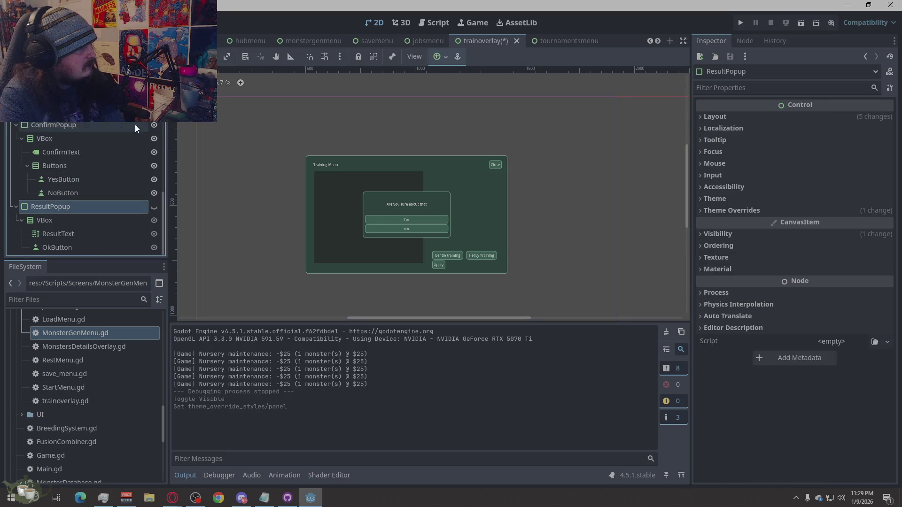
{"action": "left_click", "coordinate": [154, 124]}
{"action": "left_click", "coordinate": [152, 207]}
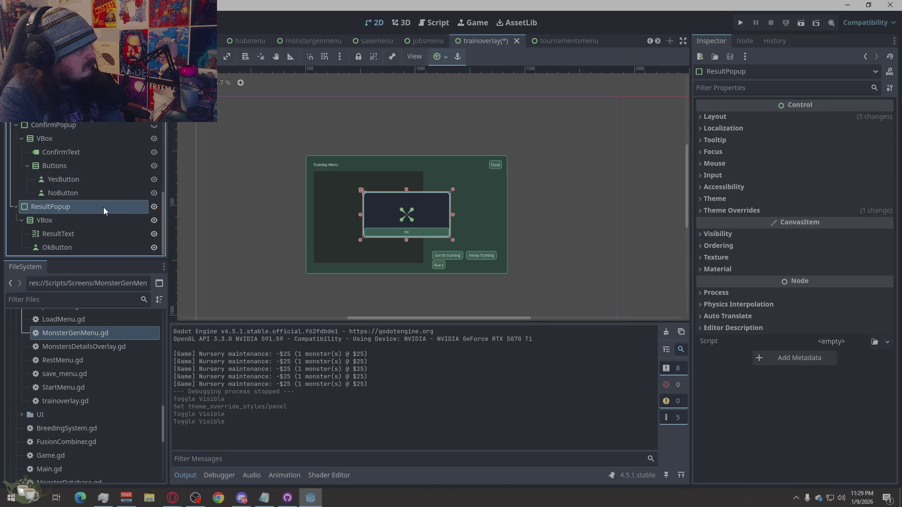
{"action": "left_click", "coordinate": [706, 211]}
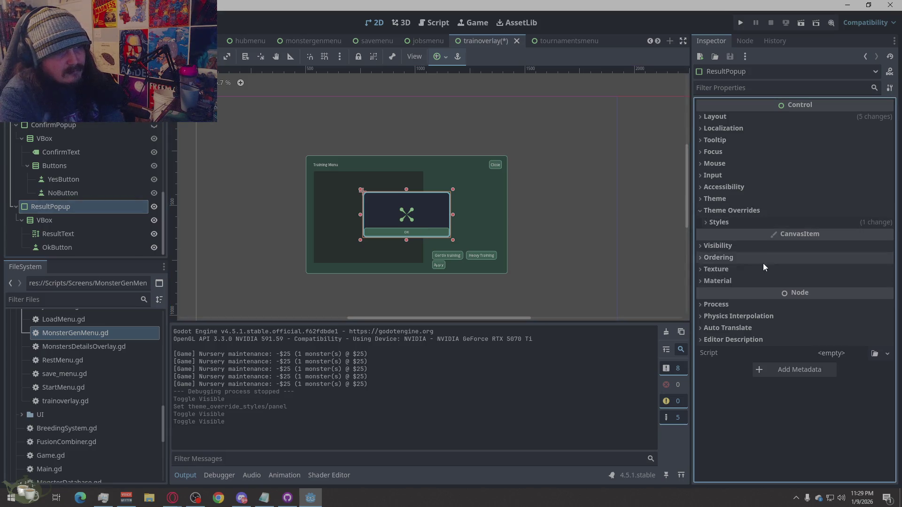
{"action": "left_click", "coordinate": [732, 225]}
{"action": "left_click", "coordinate": [716, 235]}
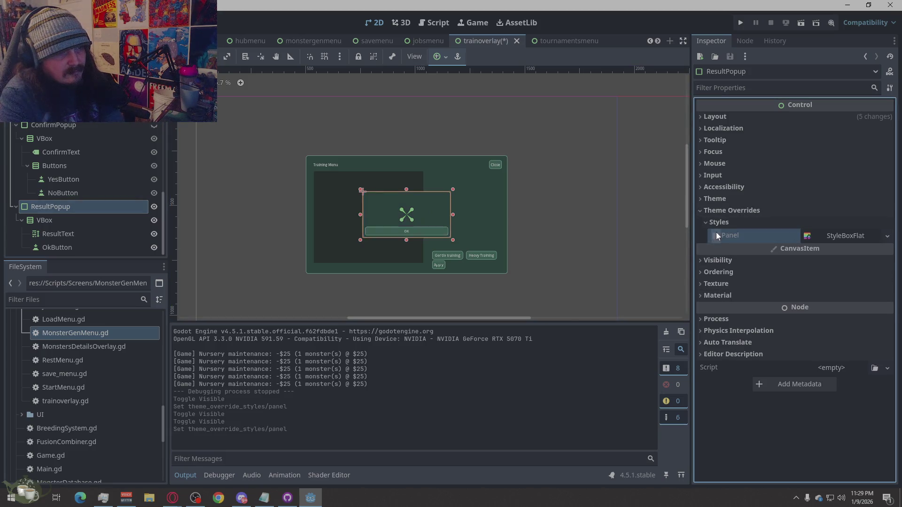
{"action": "left_click", "coordinate": [632, 255]}
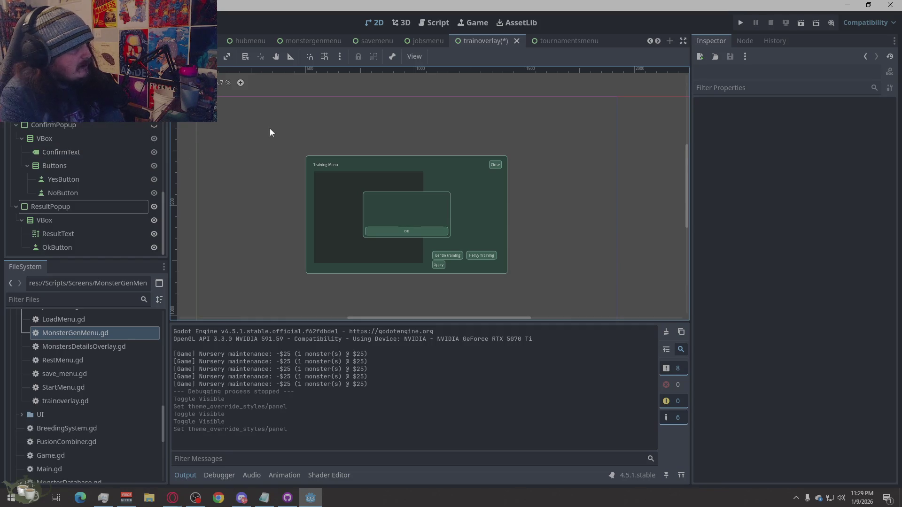
Save the trainoverlay scene, hide ResultPopup, and run the project.
{"action": "scroll", "coordinate": [396, 229], "scroll_direction": "down", "scroll_amount": 2}
{"action": "scroll", "coordinate": [381, 226], "scroll_direction": "up", "scroll_amount": 2}
{"action": "scroll", "coordinate": [365, 207], "scroll_direction": "down", "scroll_amount": 2}
{"action": "scroll", "coordinate": [367, 190], "scroll_direction": "up", "scroll_amount": 1}
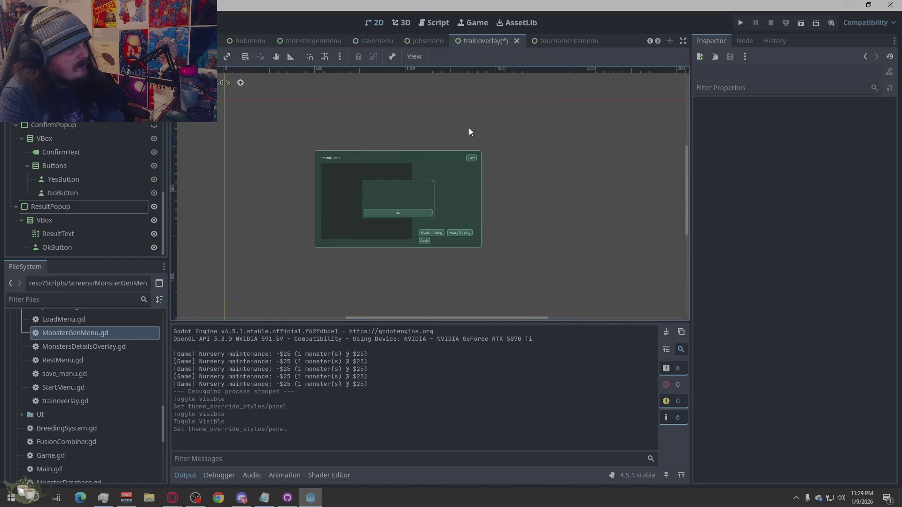
{"action": "key", "text": "ctrl+s"}
{"action": "left_click", "coordinate": [154, 207]}
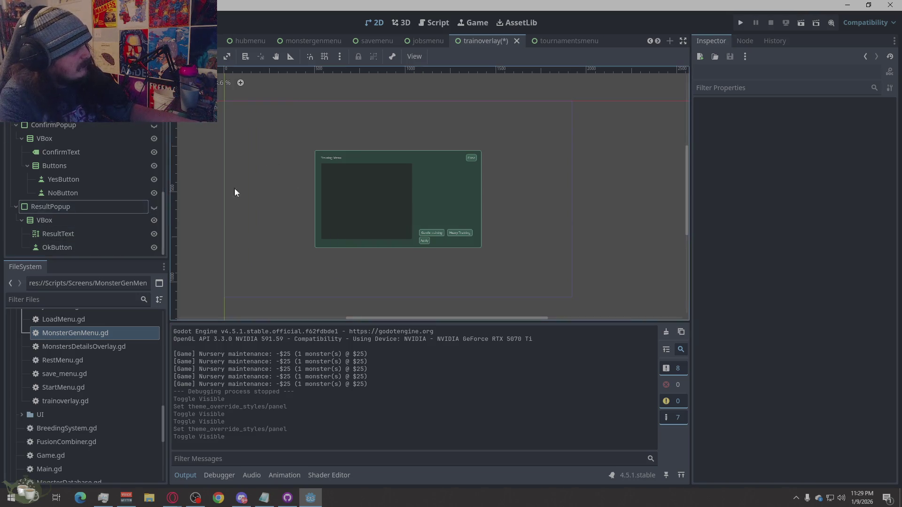
{"action": "left_click", "coordinate": [740, 23]}
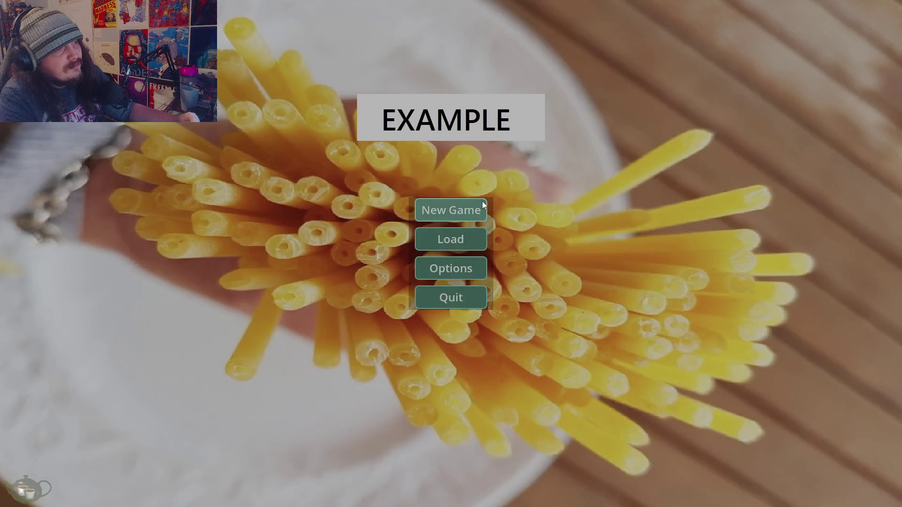
Start a new game, cancel the week advance, and check the Training Menu and jobs board.
{"action": "left_click", "coordinate": [482, 201]}
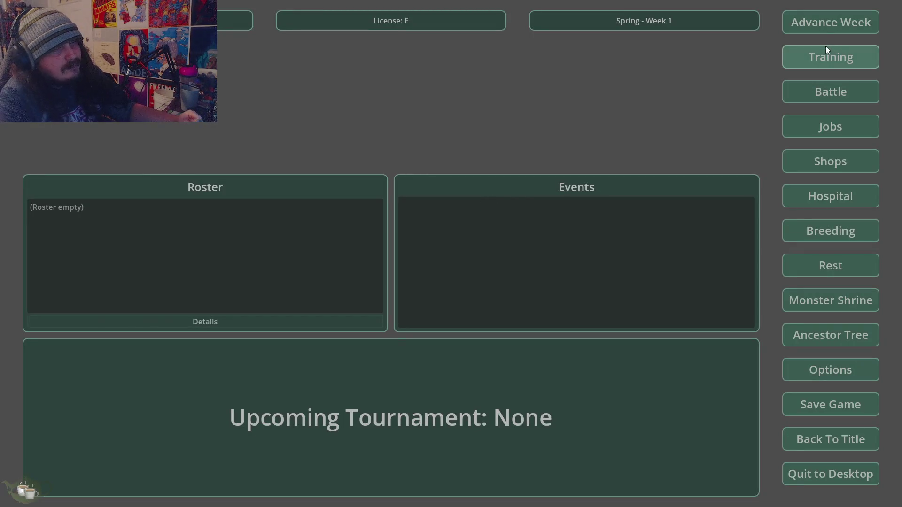
{"action": "left_click", "coordinate": [825, 27]}
{"action": "left_click", "coordinate": [470, 285]}
{"action": "left_click", "coordinate": [840, 57]}
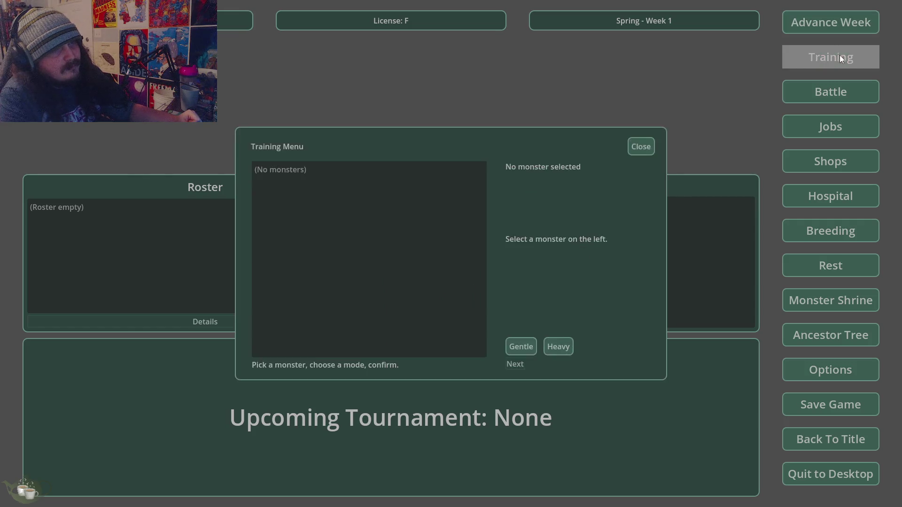
{"action": "left_click", "coordinate": [644, 148]}
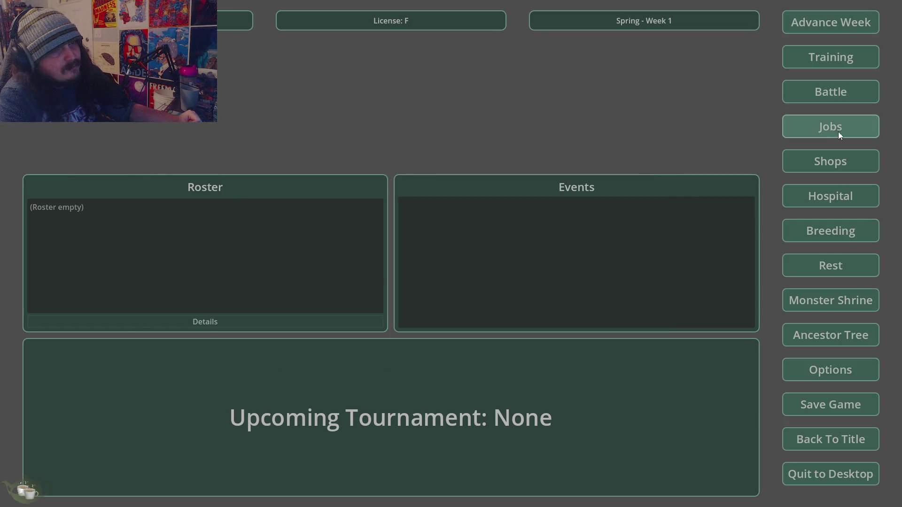
{"action": "left_click", "coordinate": [842, 129]}
{"action": "left_click", "coordinate": [634, 159]}
Check the Shops, Hospital & Nursery, Rest Menu and Monster Shrine, generating a new monster.
{"action": "left_click", "coordinate": [830, 161]}
{"action": "left_click", "coordinate": [807, 206]}
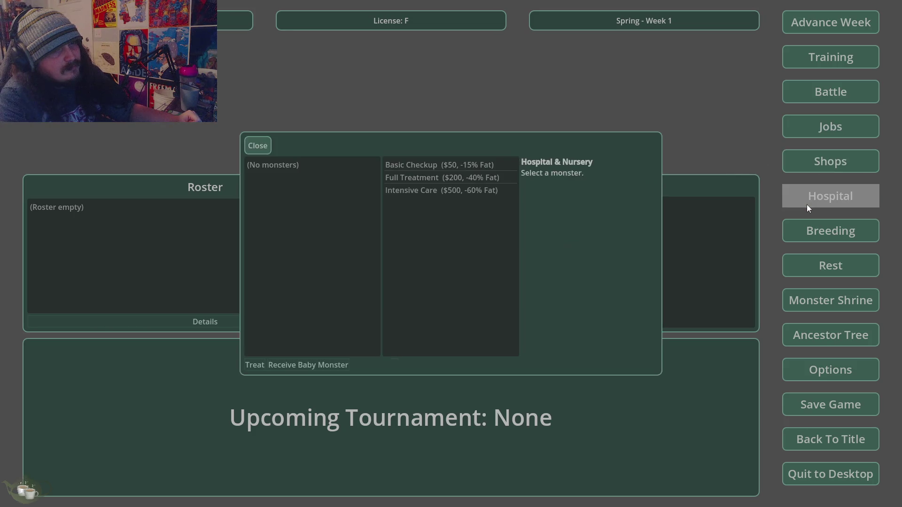
{"action": "left_click", "coordinate": [254, 147]}
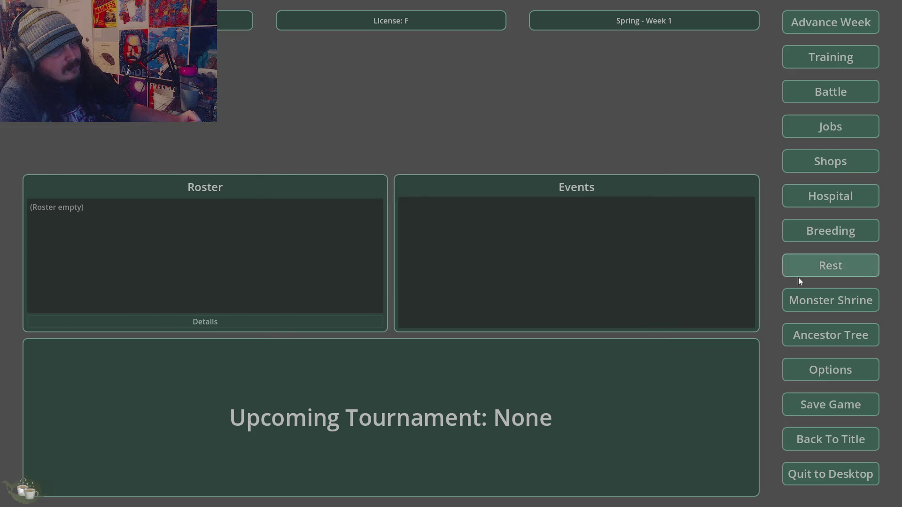
{"action": "left_click", "coordinate": [820, 268]}
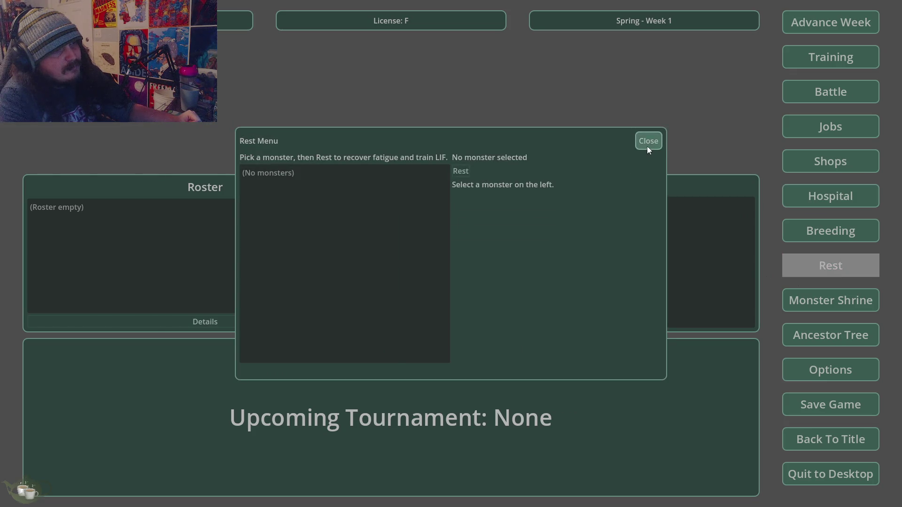
{"action": "left_click", "coordinate": [648, 143]}
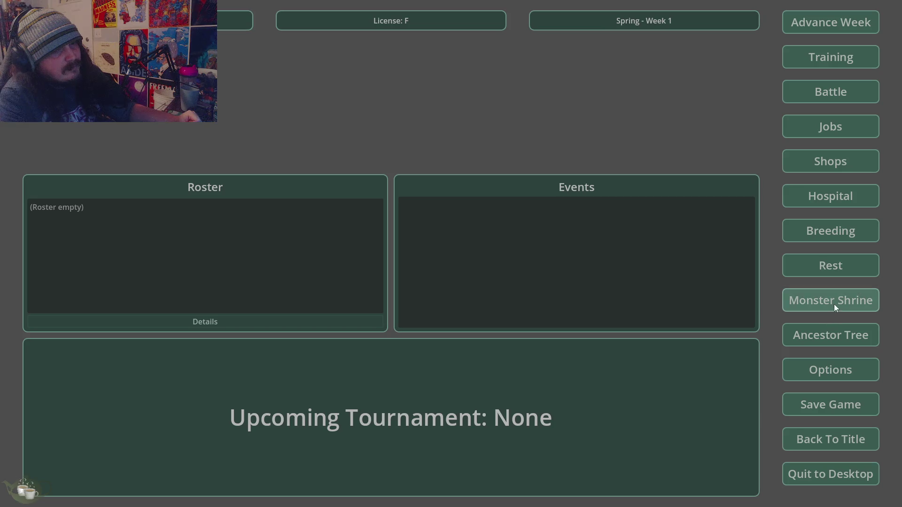
{"action": "left_click", "coordinate": [832, 303]}
{"action": "left_click", "coordinate": [269, 193]}
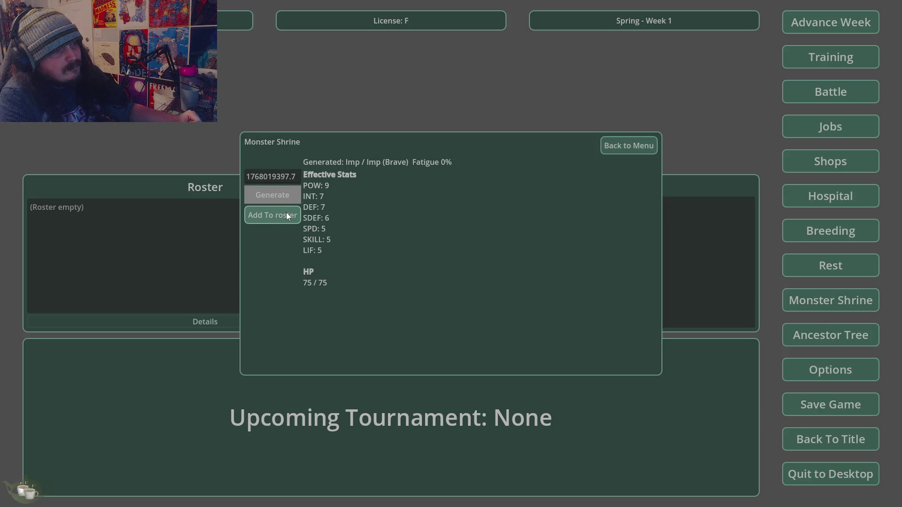
{"action": "left_click", "coordinate": [286, 215]}
Return to the title screen and bring up the Load Game save list.
{"action": "left_click", "coordinate": [630, 146]}
{"action": "left_click", "coordinate": [841, 441]}
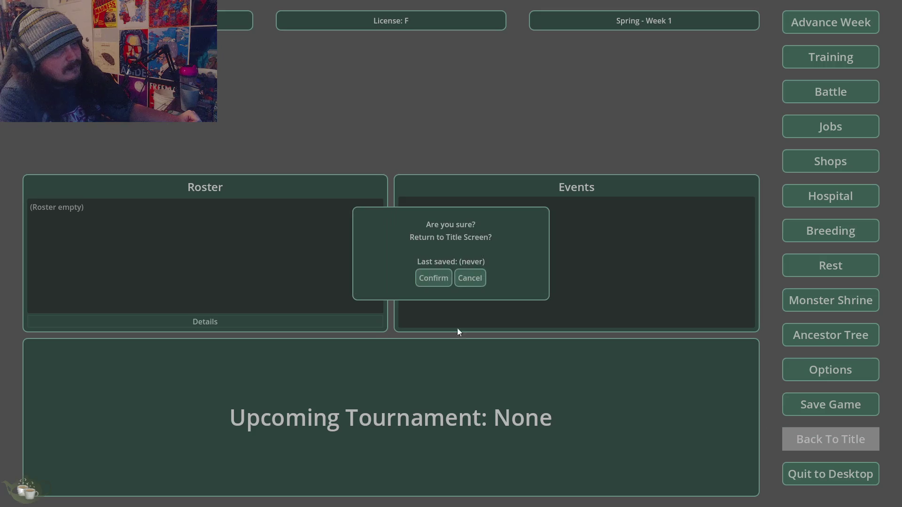
{"action": "left_click", "coordinate": [446, 281]}
{"action": "left_click", "coordinate": [430, 236]}
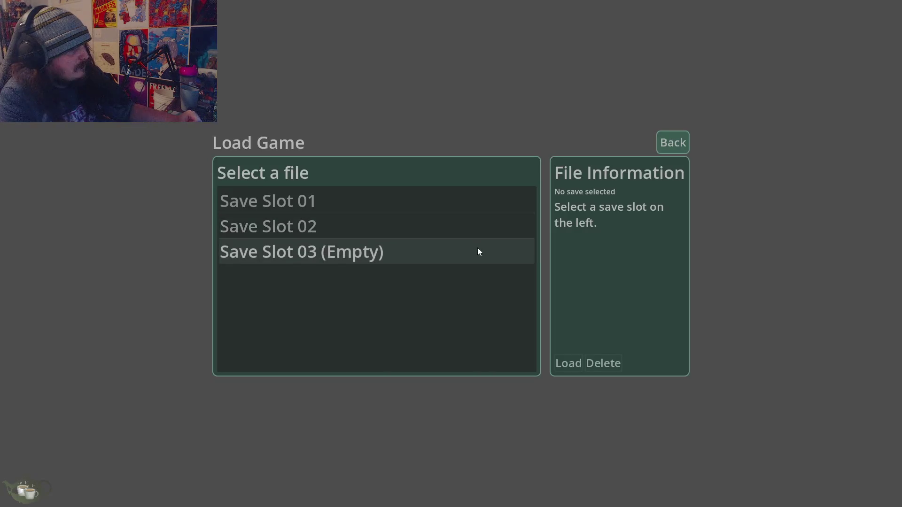
Load Save Slot 02, check the Rest Menu, and advance one week.
{"action": "left_click", "coordinate": [479, 226]}
{"action": "left_click", "coordinate": [567, 362]}
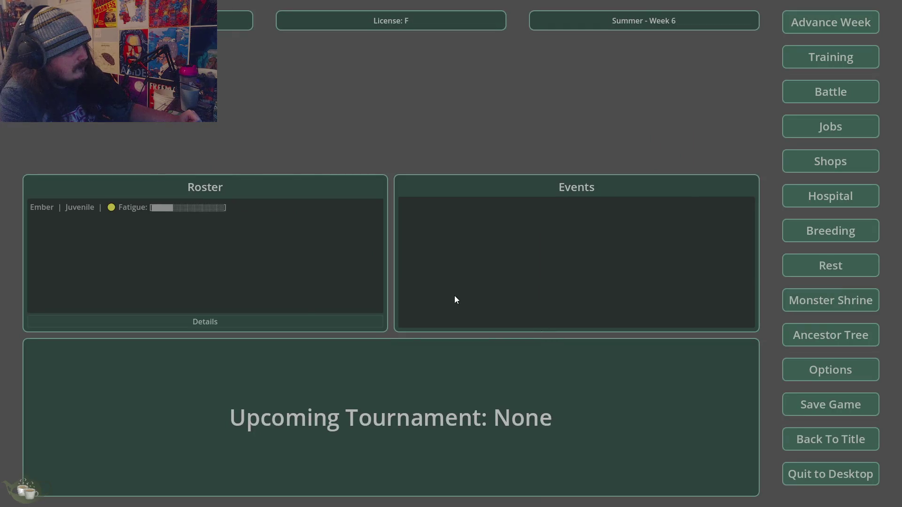
{"action": "left_click", "coordinate": [834, 266]}
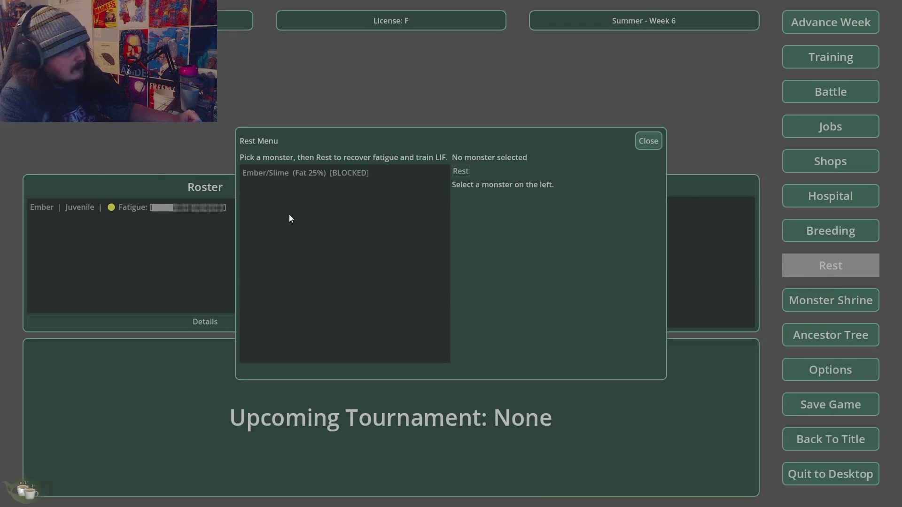
{"action": "left_click", "coordinate": [648, 143]}
{"action": "left_click", "coordinate": [858, 22]}
{"action": "key", "text": "Return"}
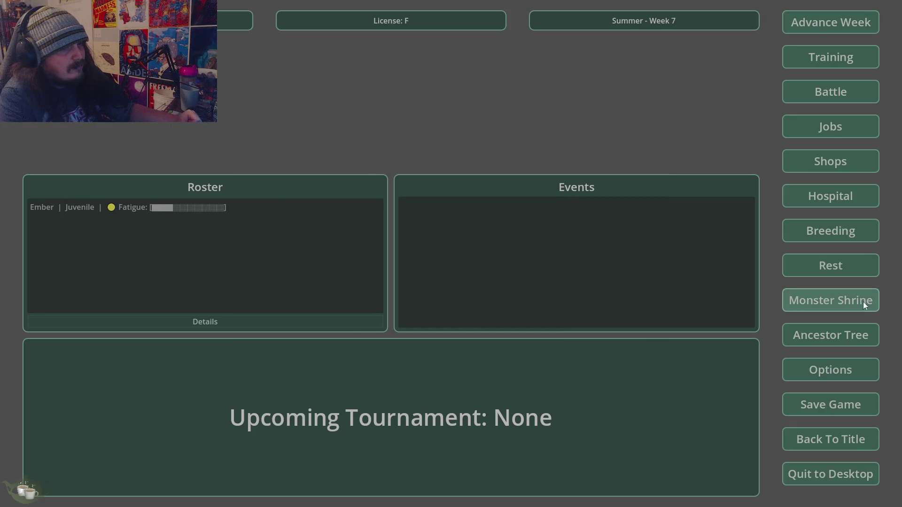
Rest Ember/Slime to clear its fatigue.
{"action": "left_click", "coordinate": [831, 267]}
{"action": "left_click", "coordinate": [340, 178]}
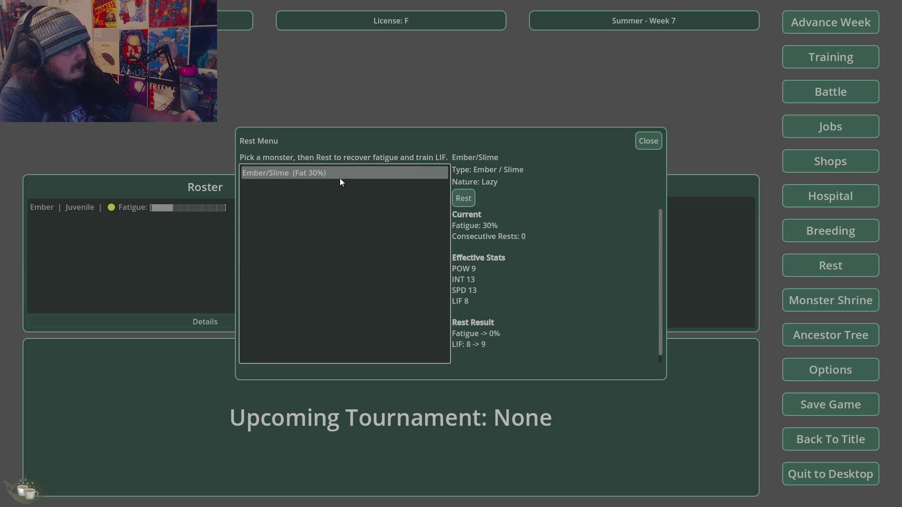
{"action": "scroll", "coordinate": [660, 316], "scroll_direction": "down", "scroll_amount": 1}
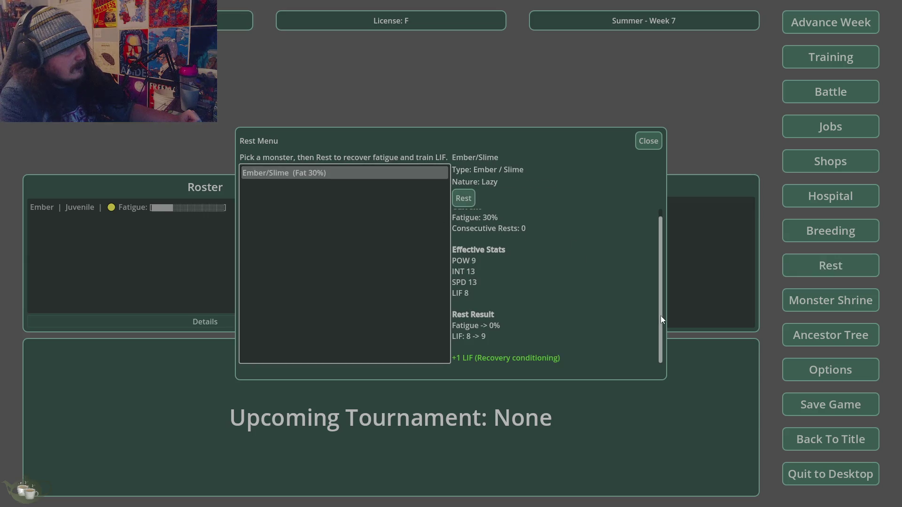
{"action": "scroll", "coordinate": [572, 328], "scroll_direction": "up", "scroll_amount": 1}
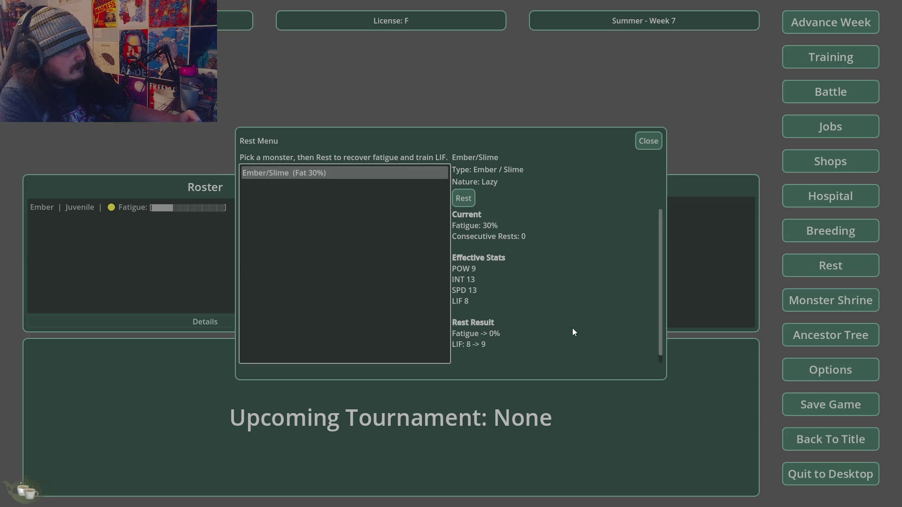
{"action": "left_click", "coordinate": [470, 201]}
{"action": "left_click", "coordinate": [371, 268]}
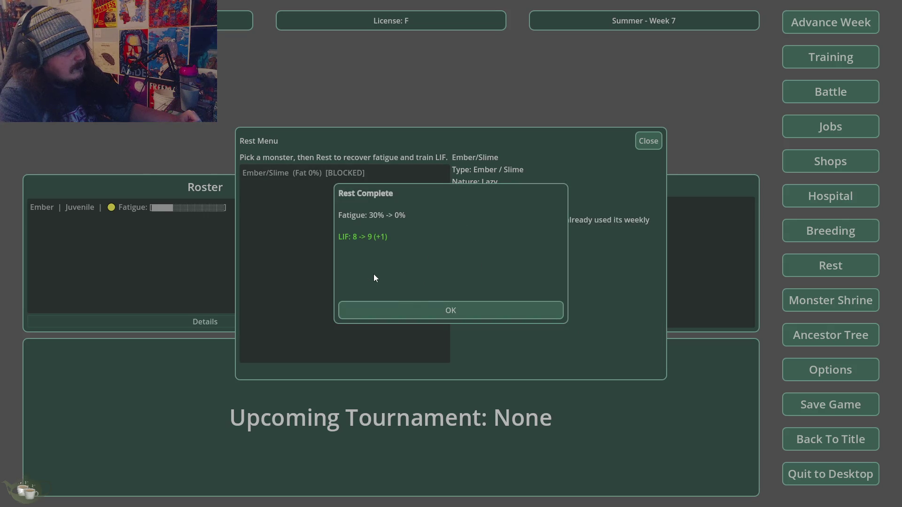
{"action": "left_click", "coordinate": [444, 317]}
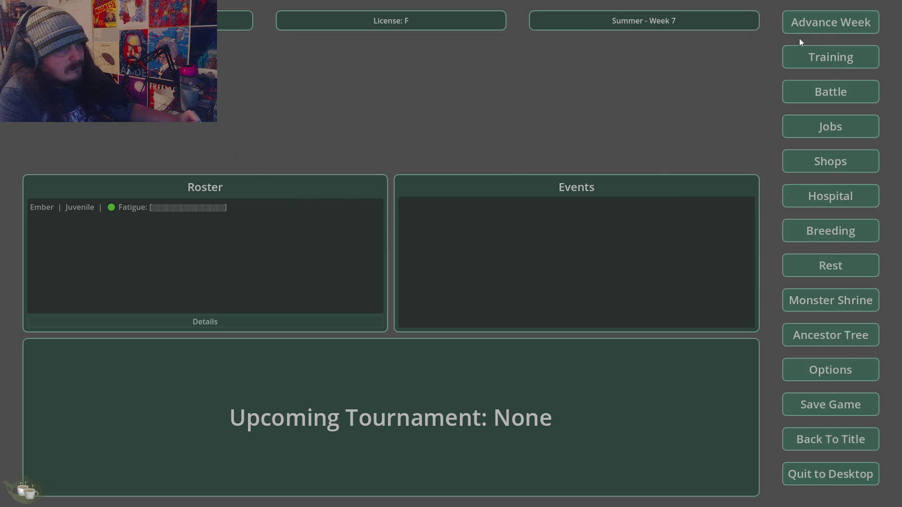
Advance to week 8 and rest Ember/Slime again.
{"action": "left_click", "coordinate": [808, 26]}
{"action": "left_click", "coordinate": [433, 288]}
{"action": "left_click", "coordinate": [209, 207]}
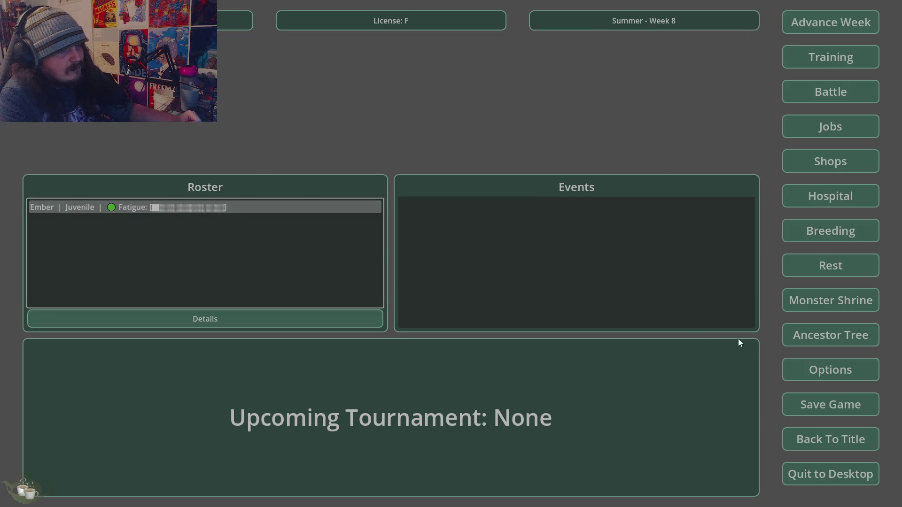
{"action": "left_click", "coordinate": [823, 261]}
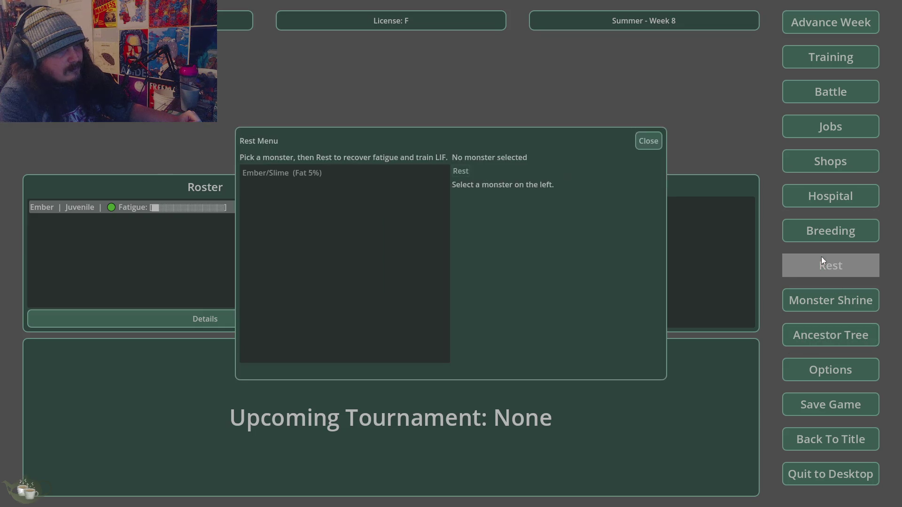
{"action": "left_click", "coordinate": [385, 177]}
{"action": "left_click", "coordinate": [465, 200]}
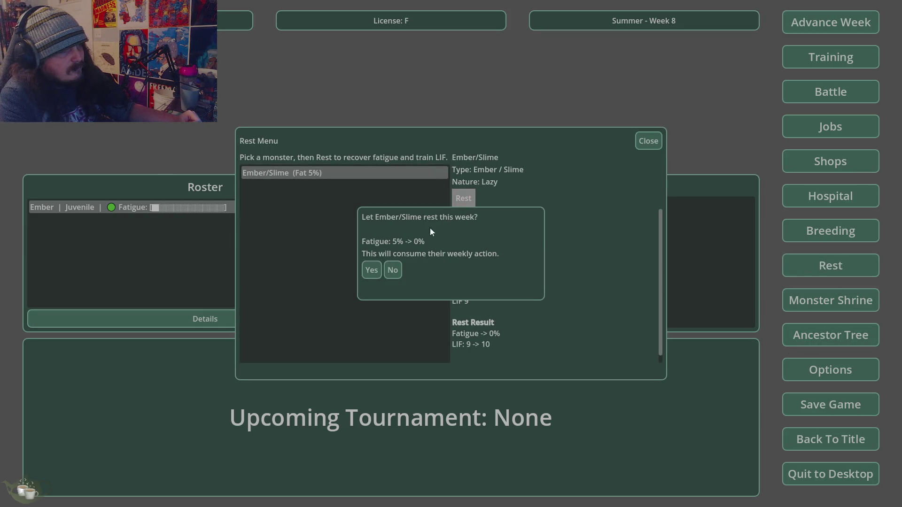
{"action": "left_click", "coordinate": [368, 272]}
{"action": "left_click", "coordinate": [458, 306]}
{"action": "left_click", "coordinate": [649, 139]}
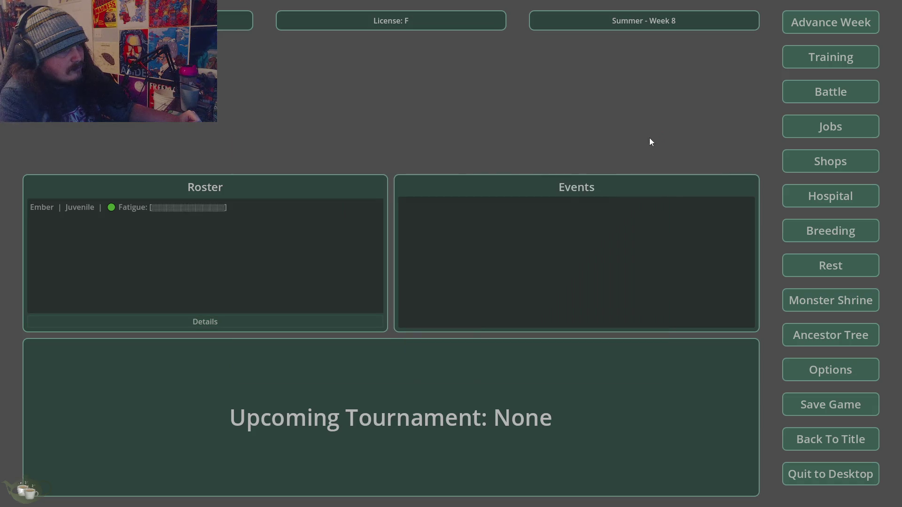
Advance to week 9, rest Ember/Slime, then advance to Summer Week 10.
{"action": "left_click", "coordinate": [838, 31]}
{"action": "left_click", "coordinate": [437, 289]}
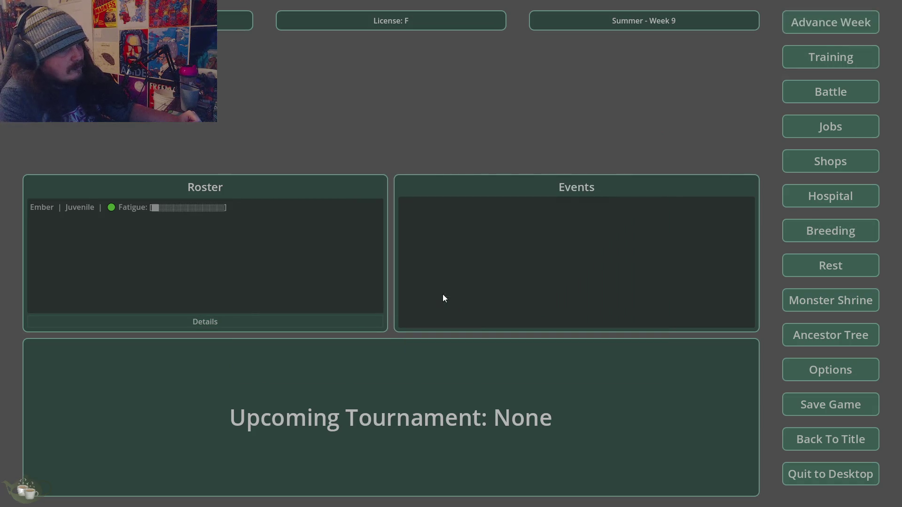
{"action": "left_click", "coordinate": [250, 209]}
{"action": "left_click", "coordinate": [850, 275]}
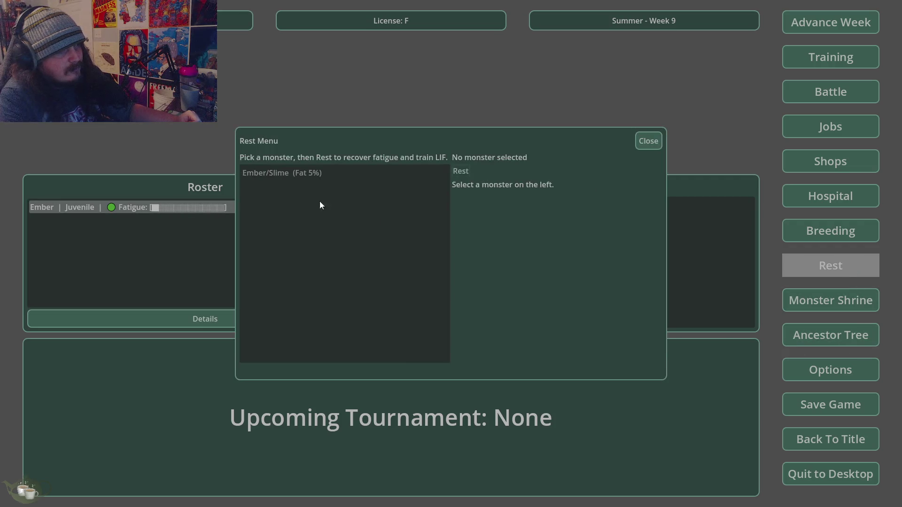
{"action": "left_click", "coordinate": [469, 198]}
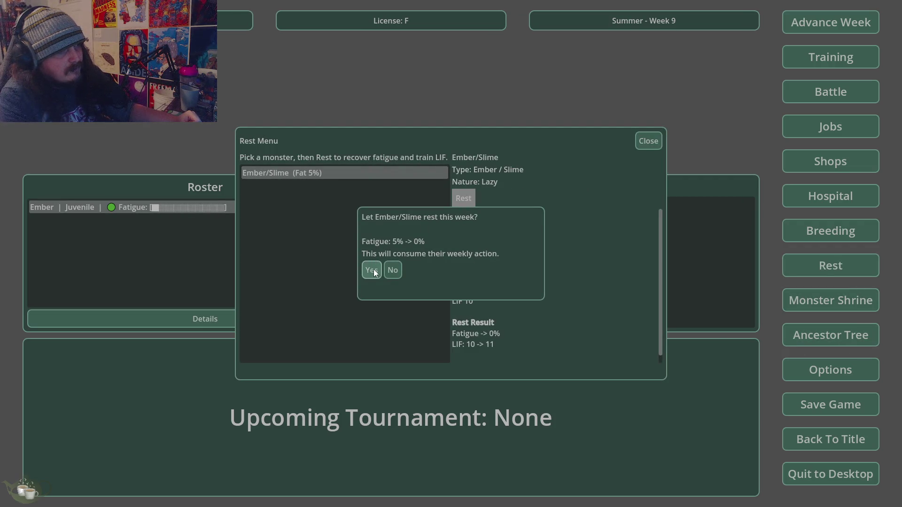
{"action": "left_click", "coordinate": [370, 270]}
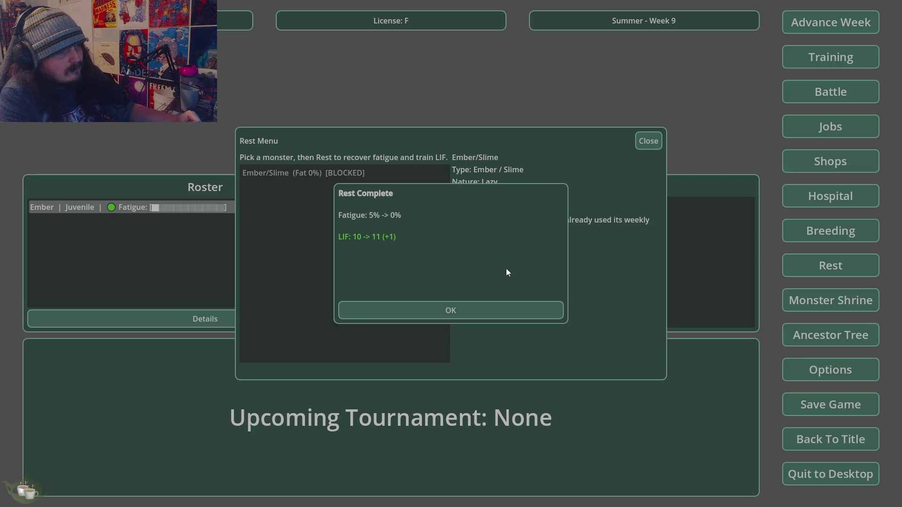
{"action": "left_click", "coordinate": [505, 310]}
{"action": "left_click", "coordinate": [805, 33]}
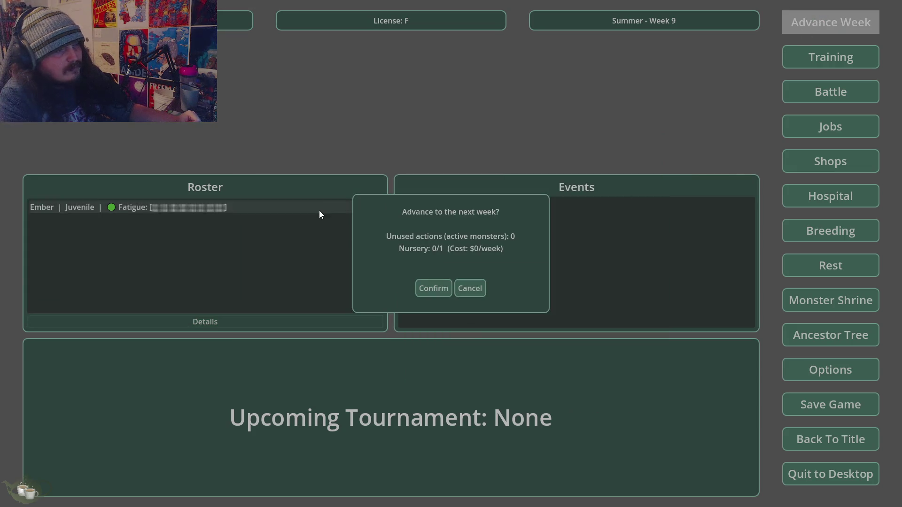
{"action": "left_click", "coordinate": [427, 282]}
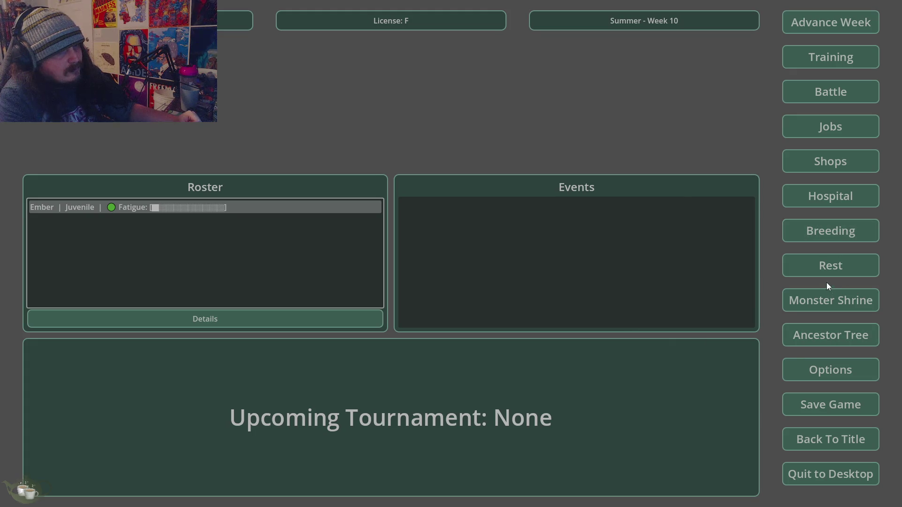
Try resting Ember/Slime but decline after the lazy warning.
{"action": "left_click", "coordinate": [830, 269]}
{"action": "left_click", "coordinate": [330, 172]}
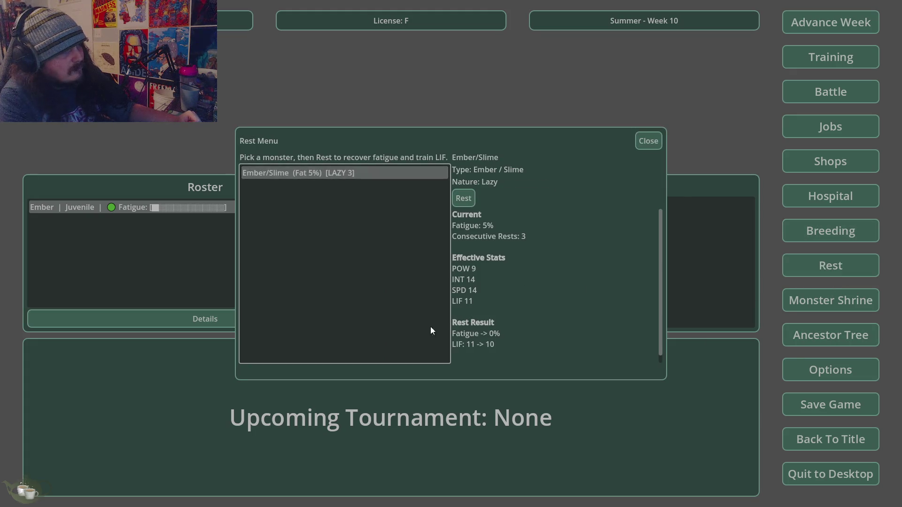
{"action": "left_click", "coordinate": [463, 198]}
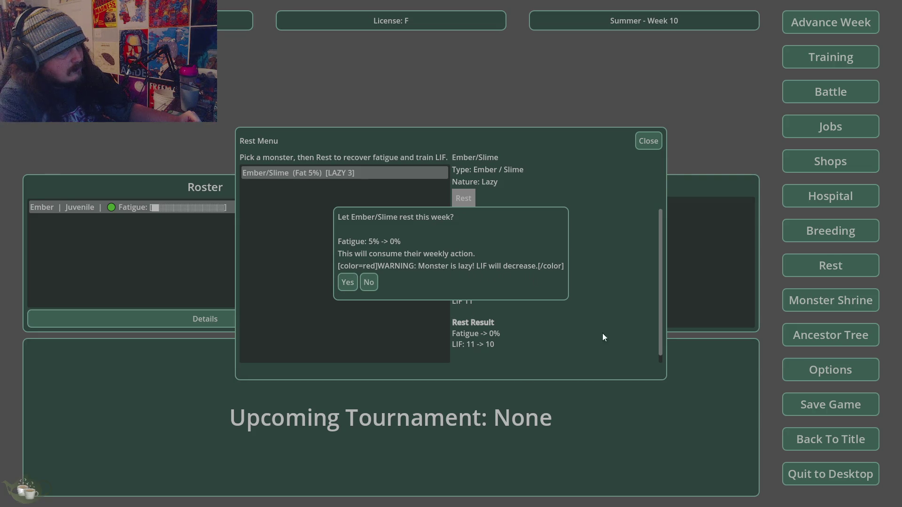
{"action": "left_click", "coordinate": [367, 283]}
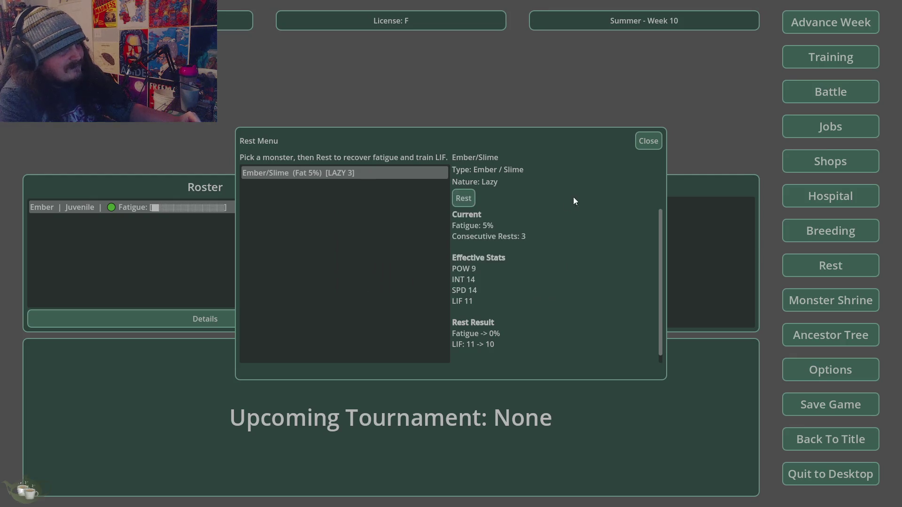
{"action": "left_click", "coordinate": [648, 141]}
Give Ember/Slime a round of Heavy training.
{"action": "left_click", "coordinate": [826, 62]}
{"action": "left_click", "coordinate": [357, 169]}
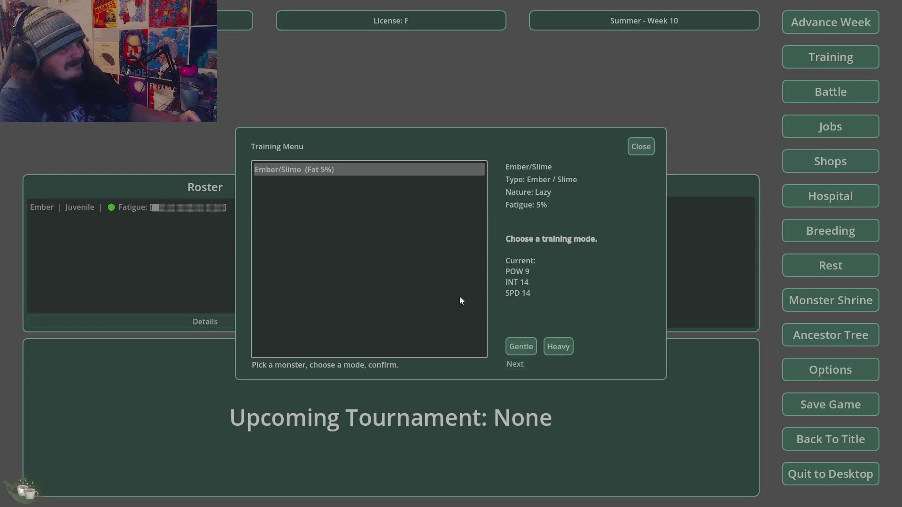
{"action": "left_click", "coordinate": [519, 343]}
{"action": "left_click", "coordinate": [526, 360]}
{"action": "left_click", "coordinate": [492, 267]}
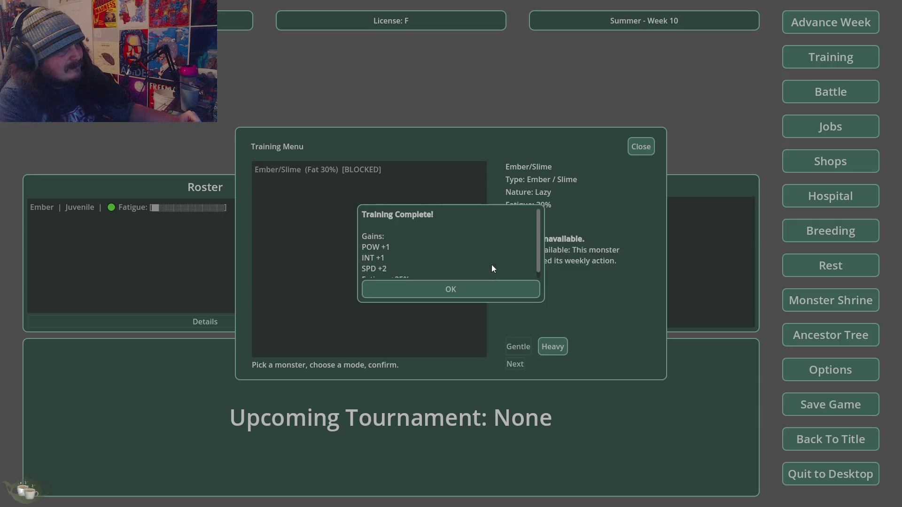
{"action": "left_click", "coordinate": [503, 284]}
{"action": "left_click", "coordinate": [643, 146]}
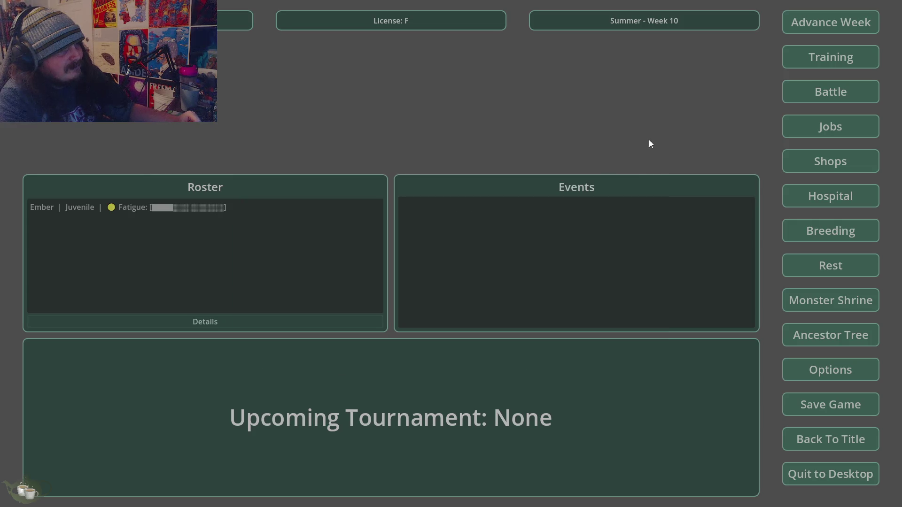
Advance to Summer Week 11 and view Ember/Slime's 35% fatigue in the Rest Menu.
{"action": "left_click", "coordinate": [812, 21]}
{"action": "left_click", "coordinate": [432, 293]}
{"action": "left_click", "coordinate": [210, 206]}
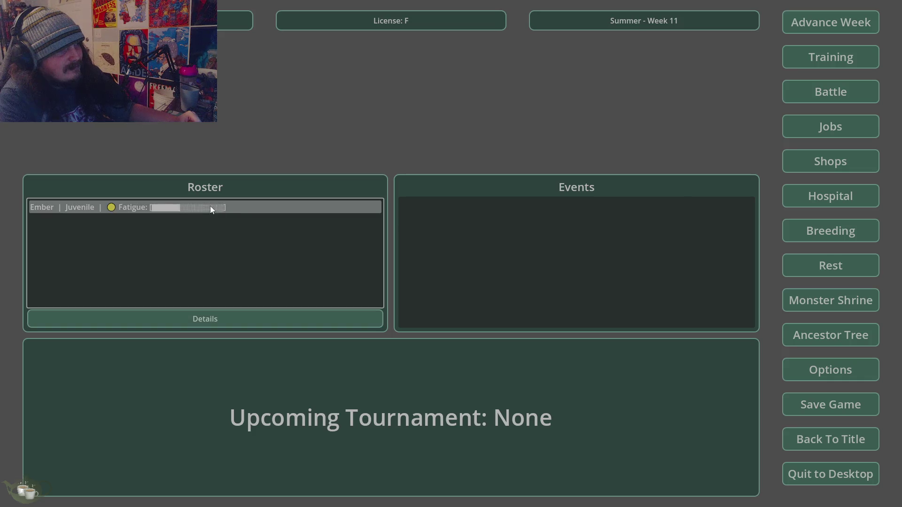
{"action": "left_click", "coordinate": [817, 266]}
{"action": "left_click", "coordinate": [407, 174]}
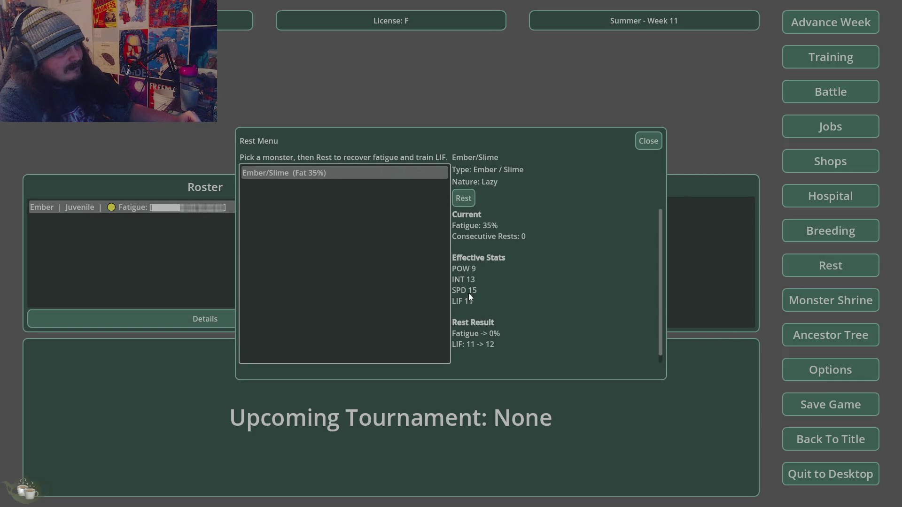
Rest Ember/Slime, dropping its fatigue from 35% to 0%.
{"action": "left_click", "coordinate": [473, 197]}
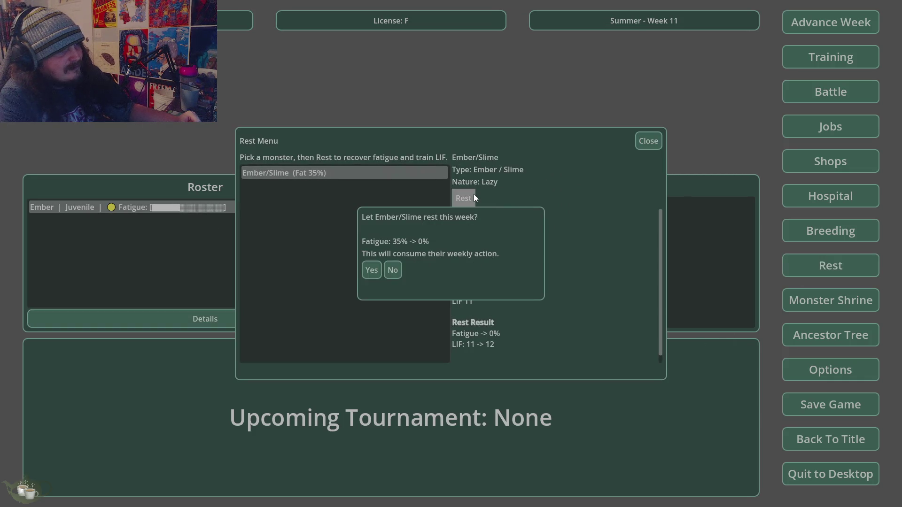
{"action": "left_click", "coordinate": [371, 269]}
{"action": "left_click", "coordinate": [385, 309]}
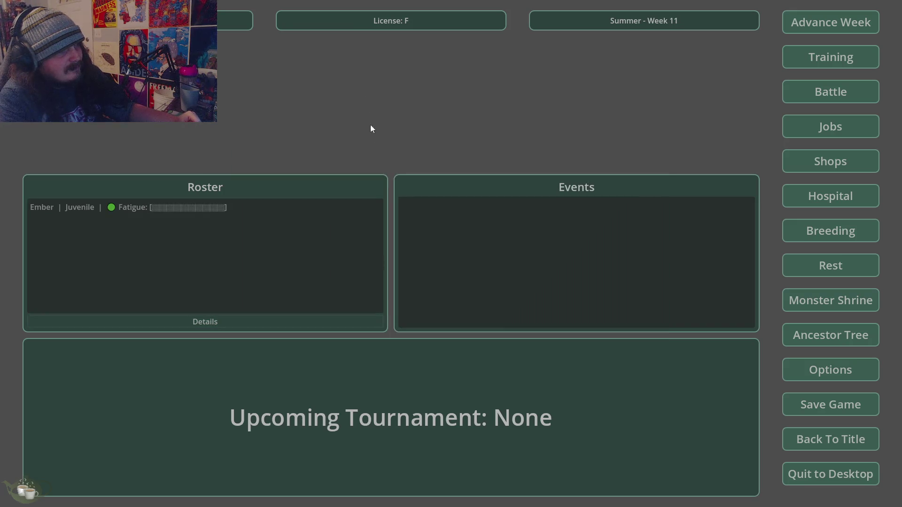
{"action": "left_click", "coordinate": [790, 294]}
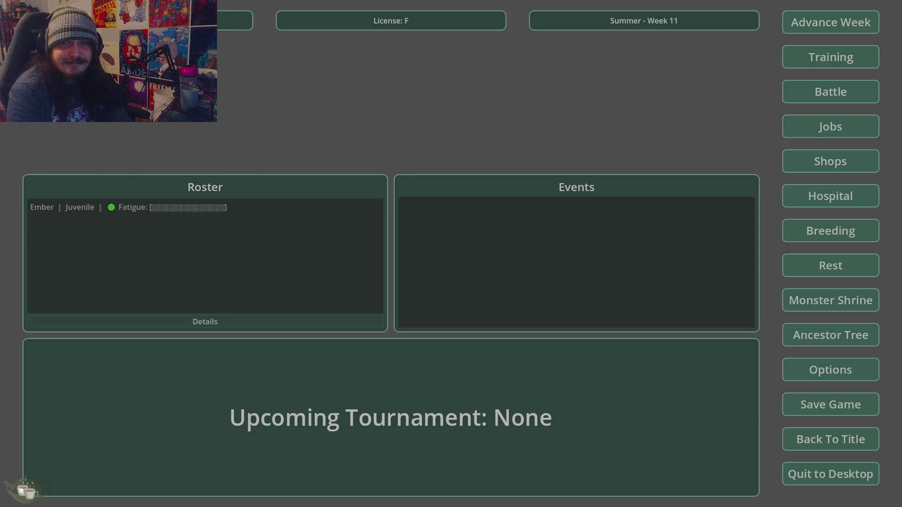
Search the web for 'link checker' and go to NordVPN's Link Checker page.
{"action": "left_click_drag", "start_coordinate": [664, 237], "coordinate": [277, 146]}
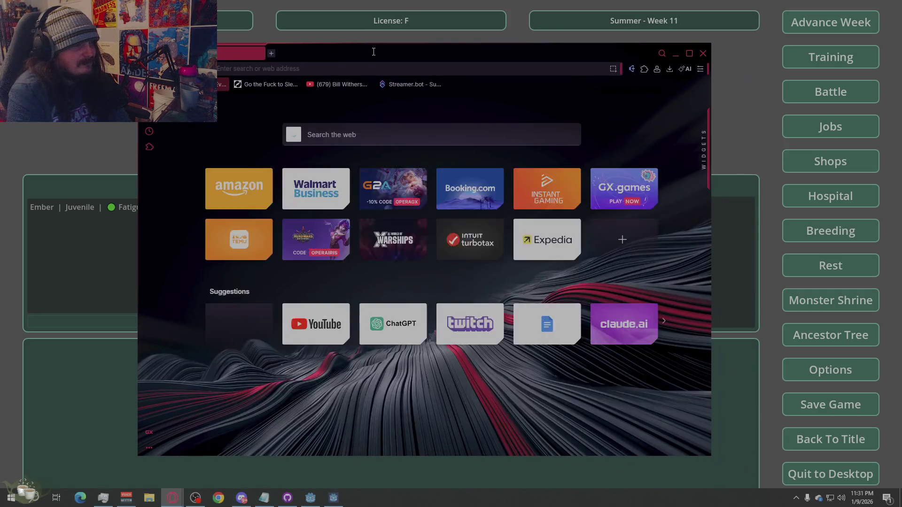
{"action": "left_click", "coordinate": [333, 66]}
{"action": "type", "text": "link checker"}
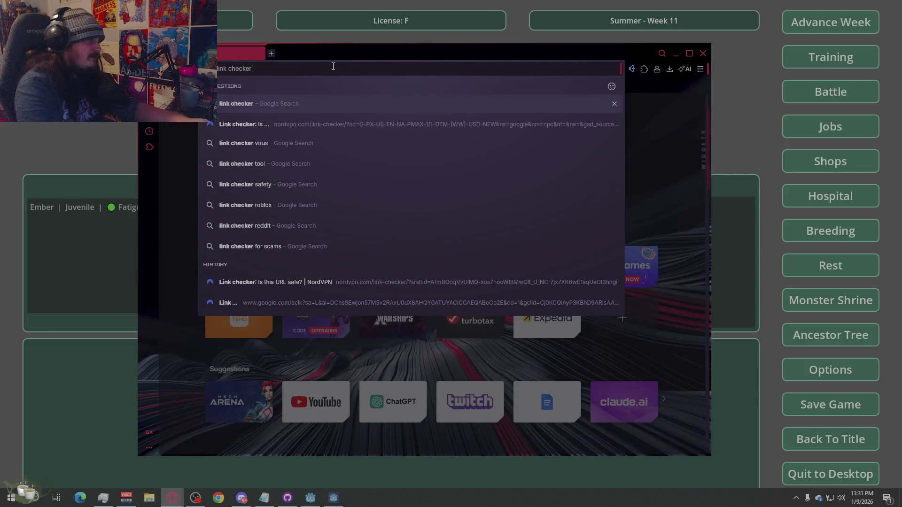
{"action": "key", "text": "Return"}
{"action": "left_click", "coordinate": [312, 233]}
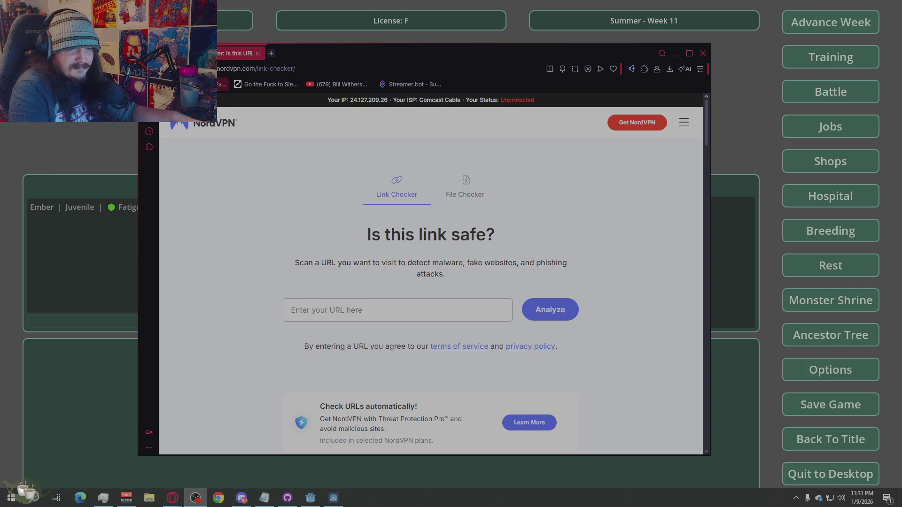
Paste the imgur album link into the checker and analyze it for malicious activity.
{"action": "left_click", "coordinate": [411, 316]}
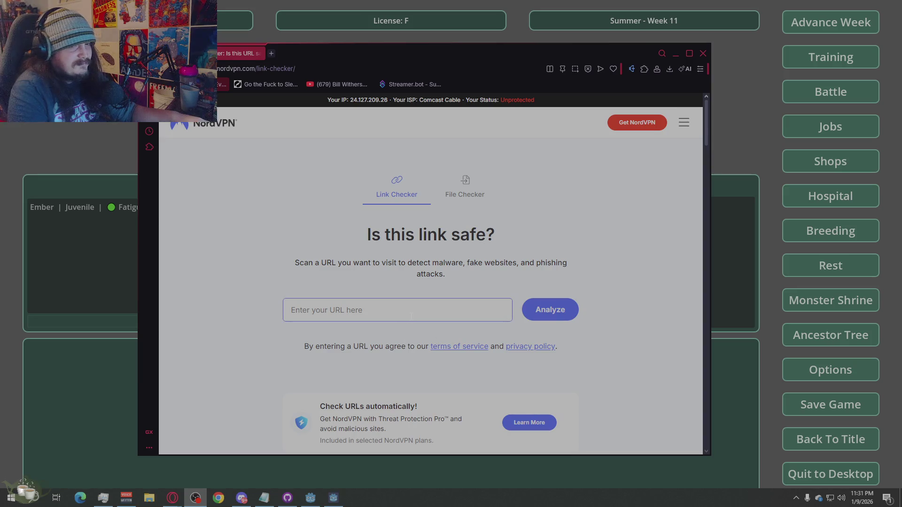
{"action": "type", "text": "https://imgur.com/a/VOuxN85"}
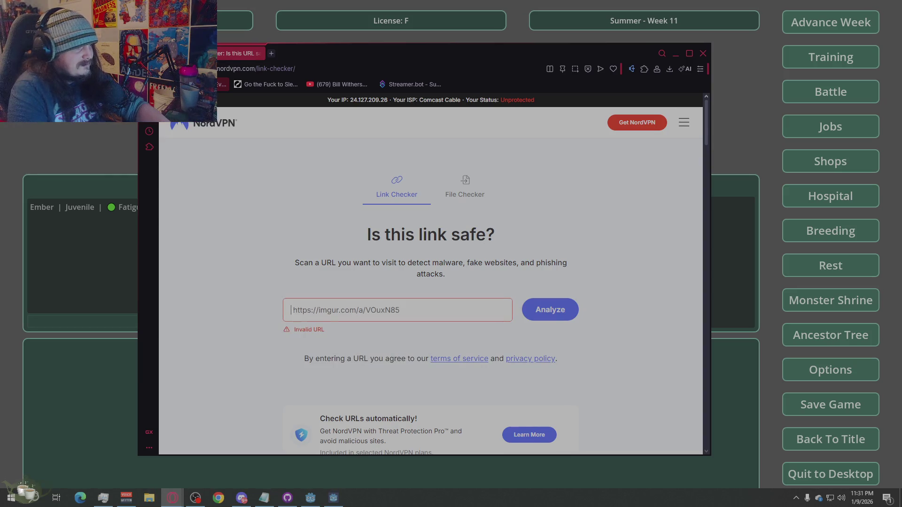
{"action": "left_click", "coordinate": [321, 323]}
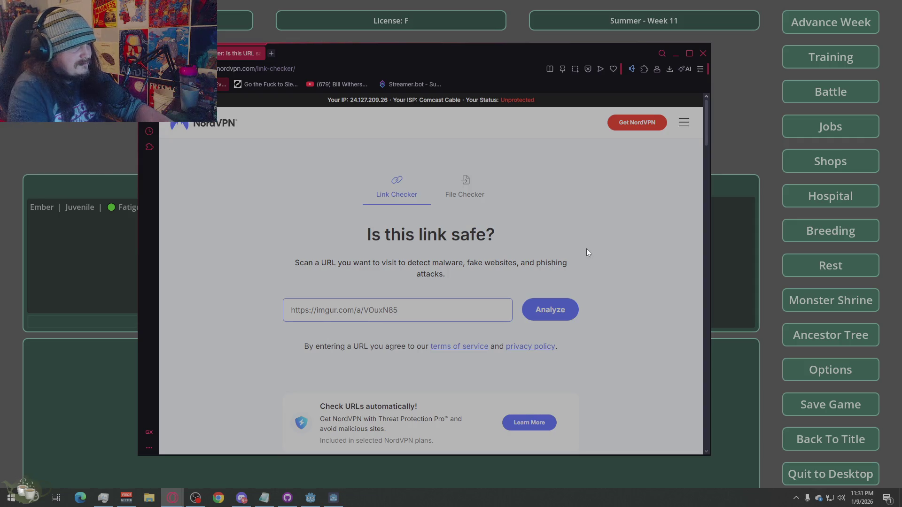
{"action": "left_click", "coordinate": [571, 310]}
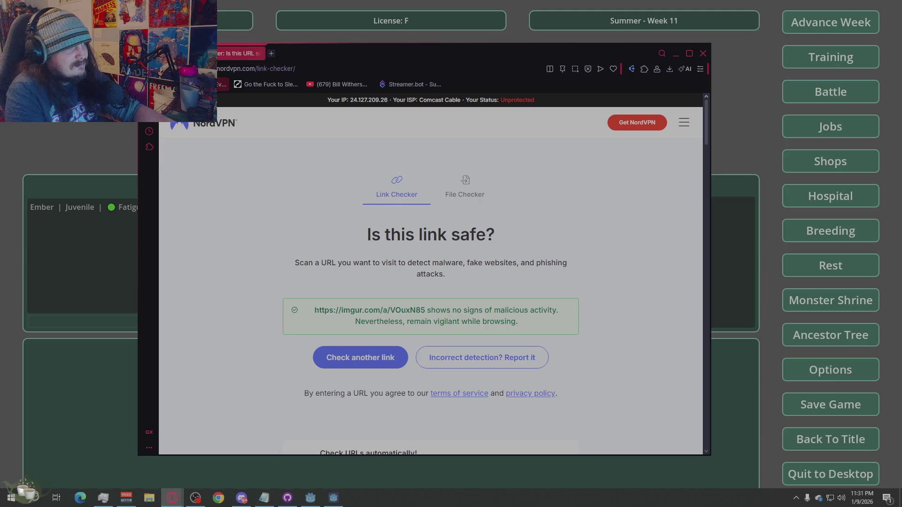
{"action": "left_click", "coordinate": [146, 53]}
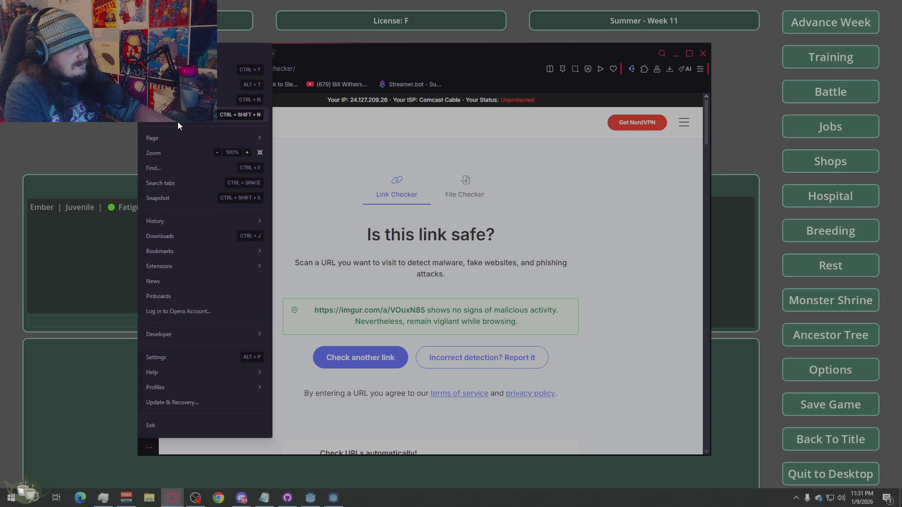
Visit the imgur album imgur.com/a/VOuxN85 in a new private window.
{"action": "left_click", "coordinate": [178, 122]}
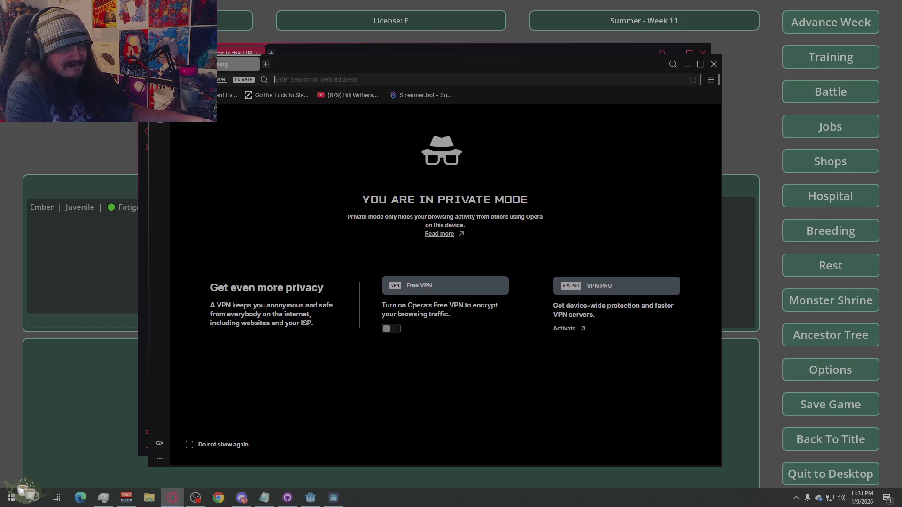
{"action": "type", "text": "https://imgur.com/a/VOuxN85"}
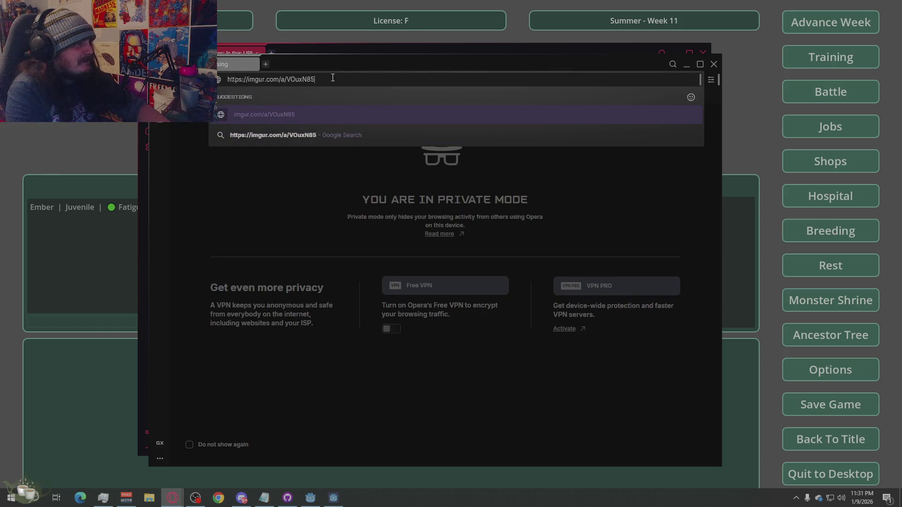
{"action": "key", "text": "Return"}
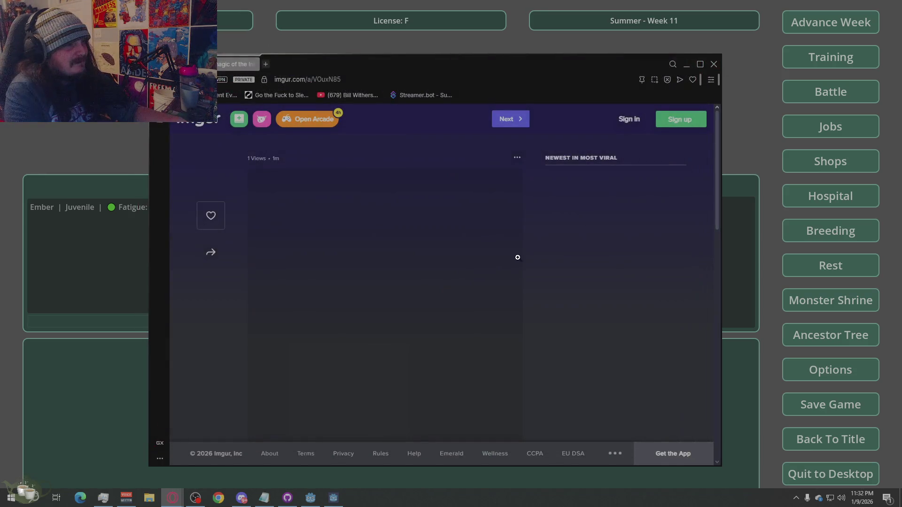
{"action": "scroll", "coordinate": [508, 261], "scroll_direction": "down", "scroll_amount": 8}
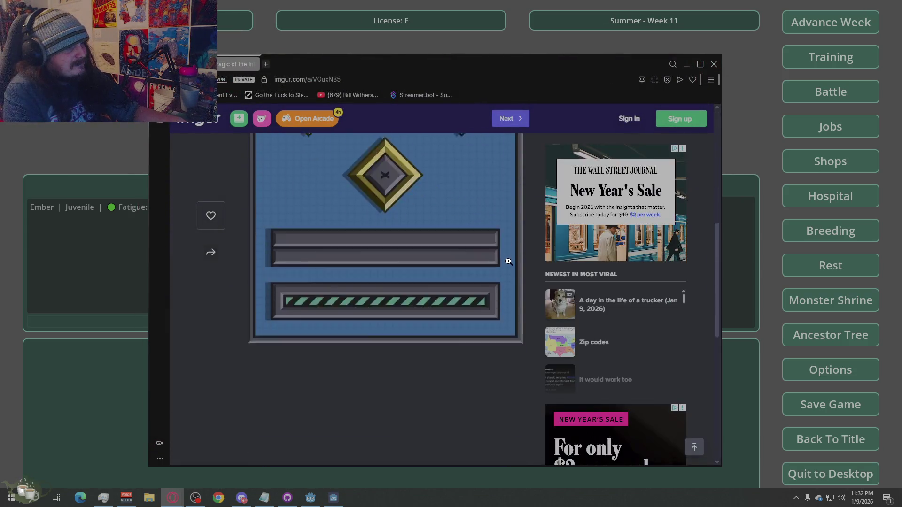
{"action": "scroll", "coordinate": [509, 261], "scroll_direction": "up", "scroll_amount": 10}
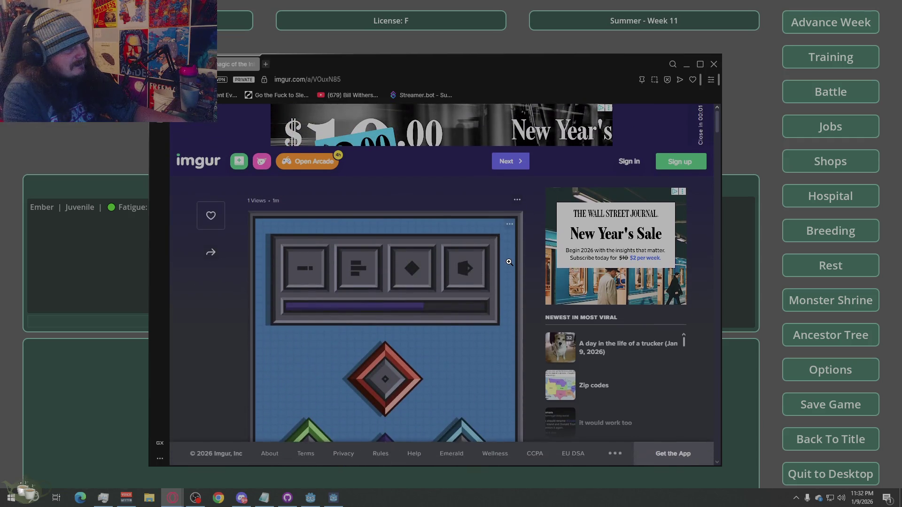
{"action": "scroll", "coordinate": [509, 262], "scroll_direction": "down", "scroll_amount": 5}
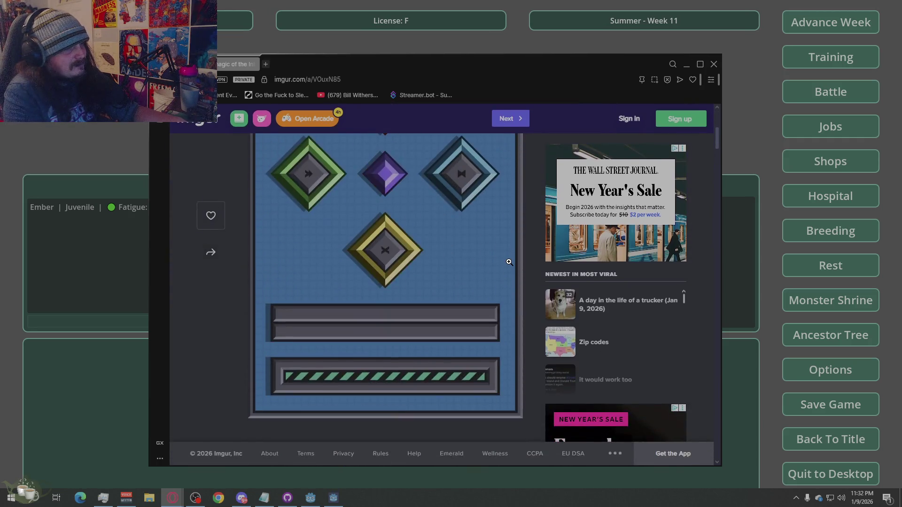
{"action": "scroll", "coordinate": [509, 262], "scroll_direction": "down", "scroll_amount": 2}
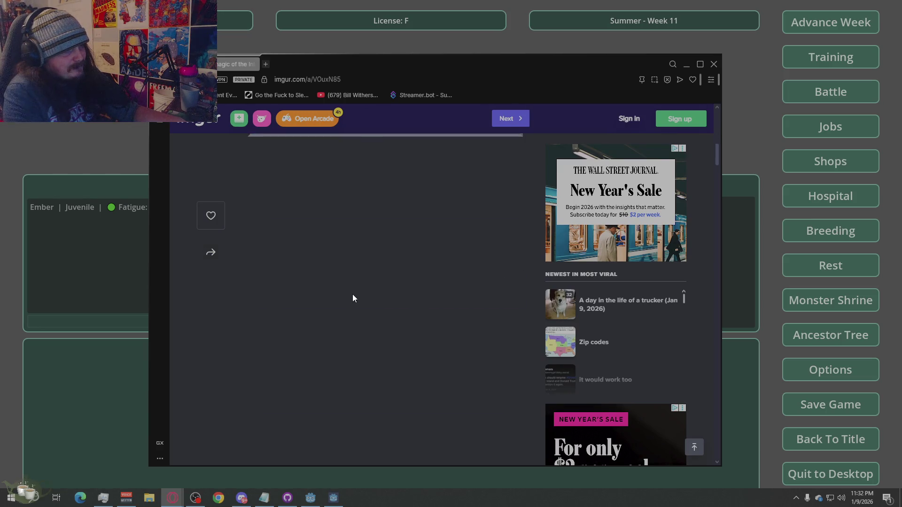
{"action": "scroll", "coordinate": [311, 348], "scroll_direction": "up", "scroll_amount": 3}
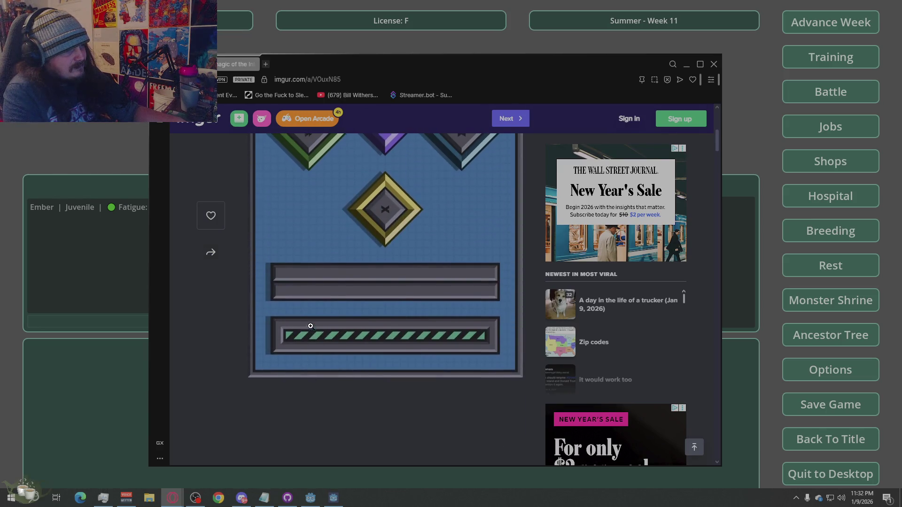
{"action": "scroll", "coordinate": [310, 325], "scroll_direction": "up", "scroll_amount": 5}
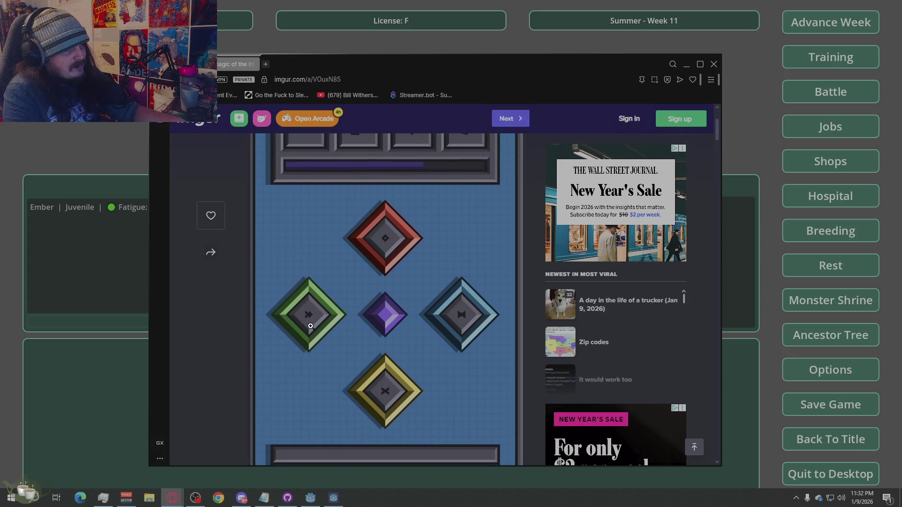
{"action": "scroll", "coordinate": [431, 313], "scroll_direction": "down", "scroll_amount": 2}
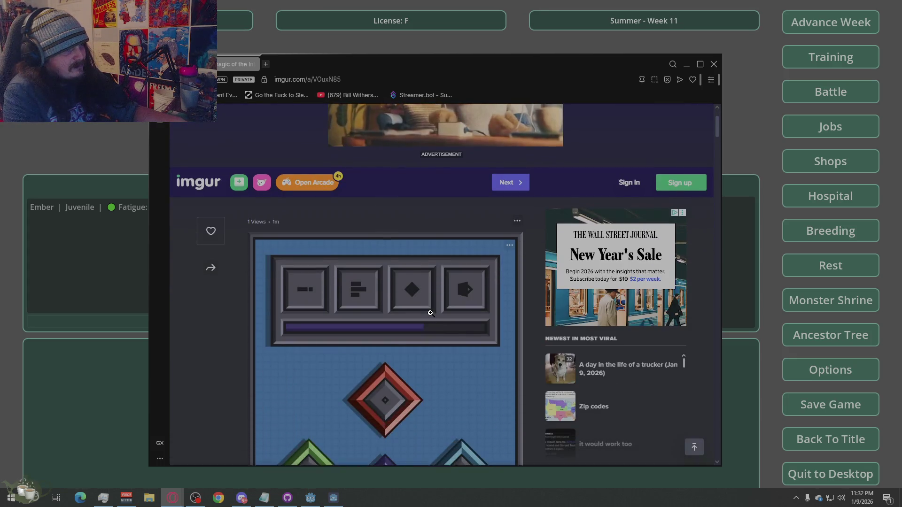
{"action": "scroll", "coordinate": [430, 313], "scroll_direction": "down", "scroll_amount": 5}
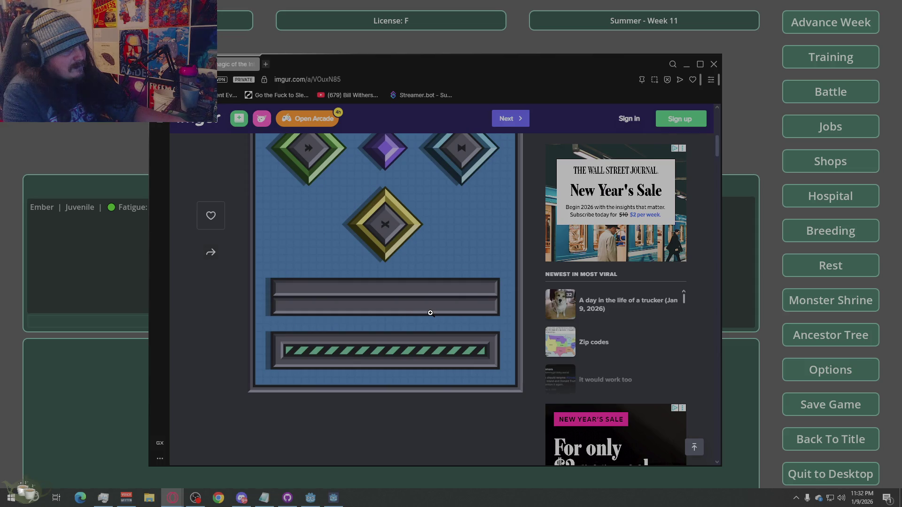
{"action": "scroll", "coordinate": [431, 313], "scroll_direction": "up", "scroll_amount": 2}
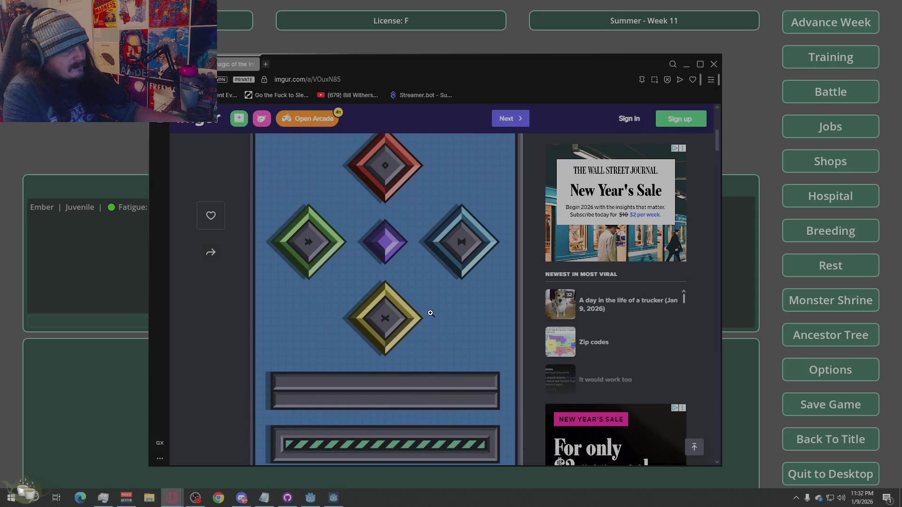
{"action": "scroll", "coordinate": [430, 313], "scroll_direction": "up", "scroll_amount": 4}
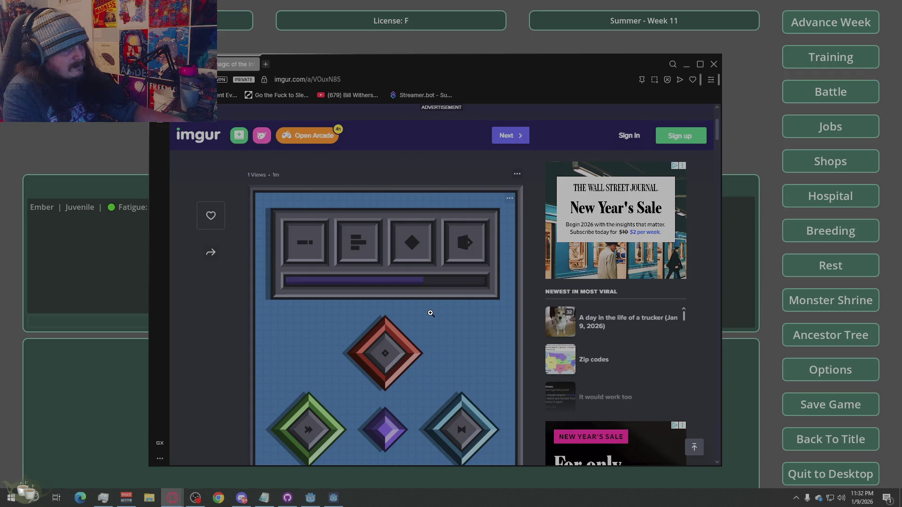
{"action": "scroll", "coordinate": [423, 312], "scroll_direction": "down", "scroll_amount": 1}
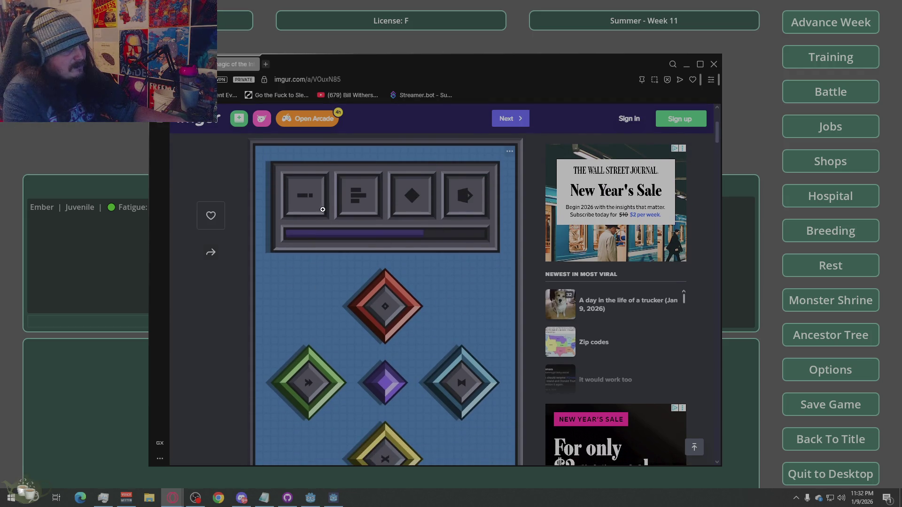
{"action": "scroll", "coordinate": [454, 232], "scroll_direction": "down", "scroll_amount": 3}
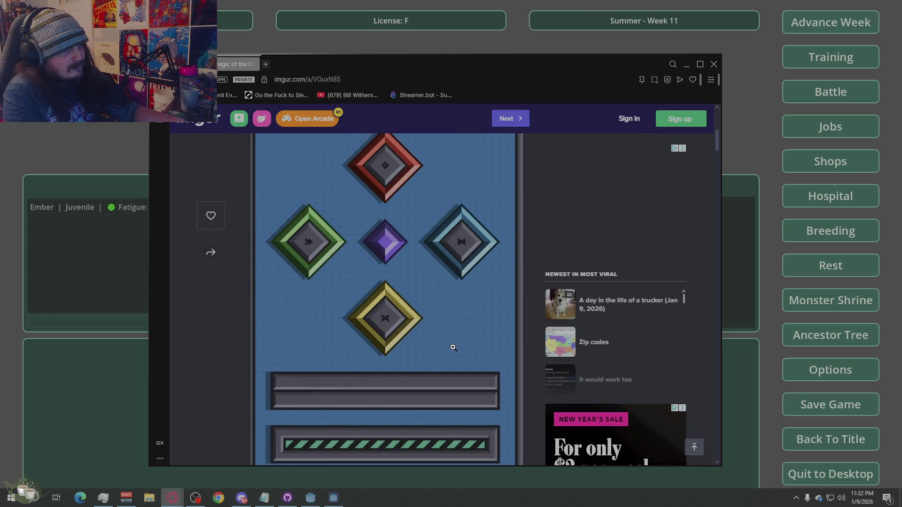
{"action": "scroll", "coordinate": [452, 347], "scroll_direction": "down", "scroll_amount": 2}
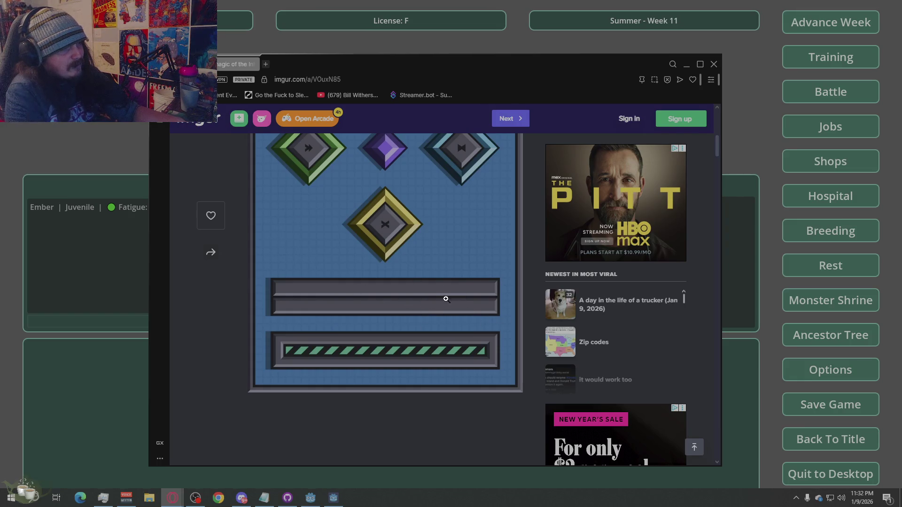
{"action": "scroll", "coordinate": [368, 382], "scroll_direction": "up", "scroll_amount": 1}
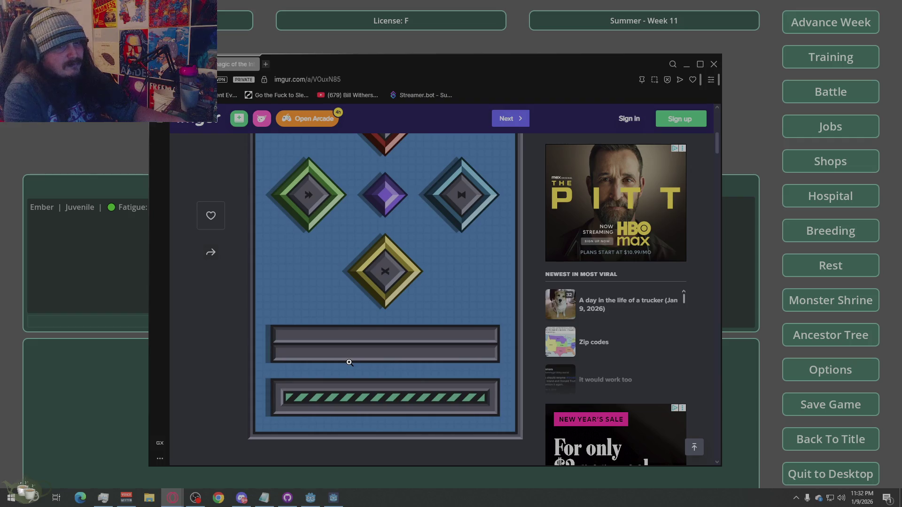
{"action": "scroll", "coordinate": [349, 362], "scroll_direction": "up", "scroll_amount": 5}
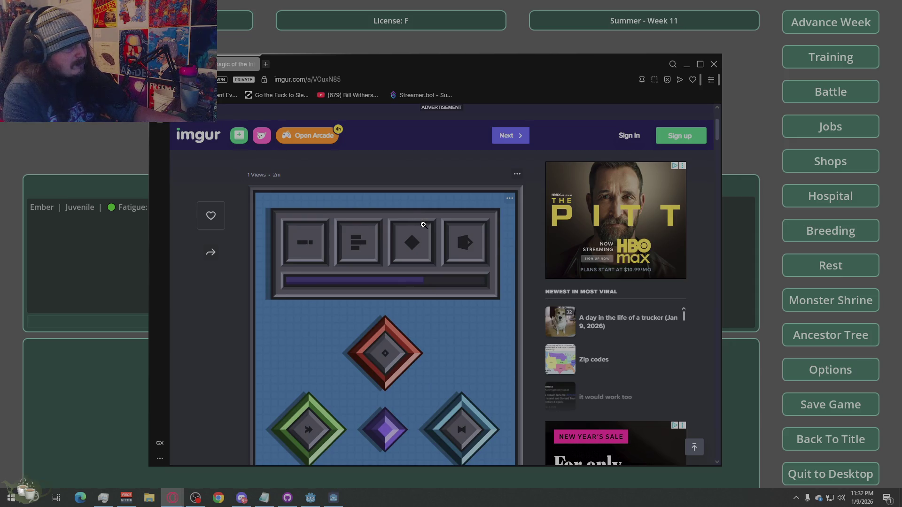
{"action": "scroll", "coordinate": [423, 225], "scroll_direction": "down", "scroll_amount": 5}
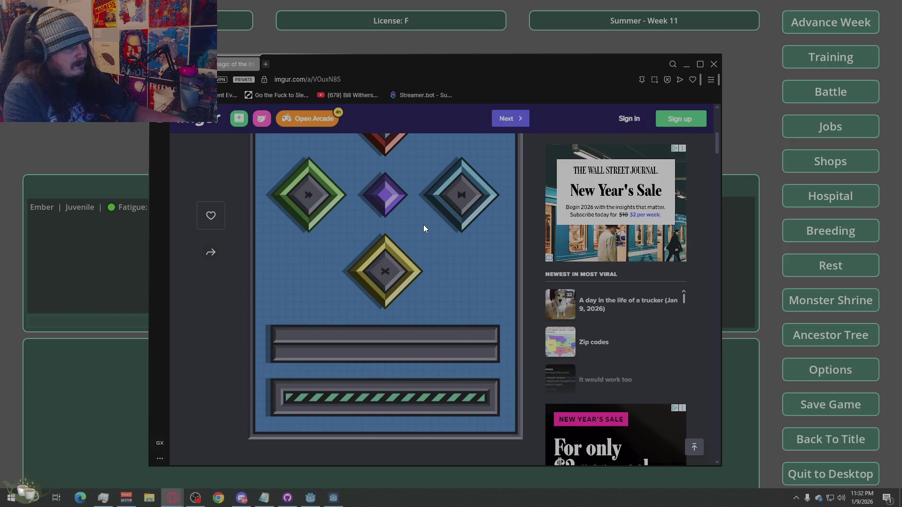
{"action": "scroll", "coordinate": [423, 225], "scroll_direction": "up", "scroll_amount": 2}
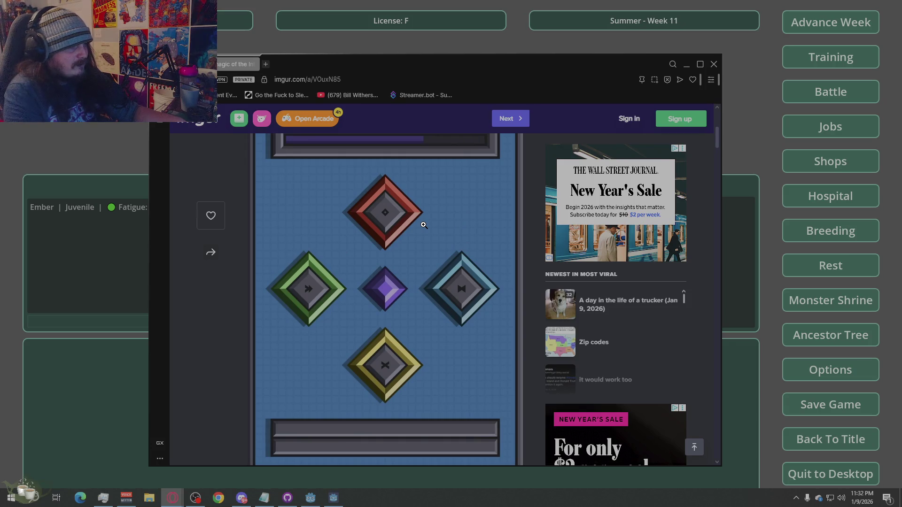
{"action": "scroll", "coordinate": [423, 224], "scroll_direction": "down", "scroll_amount": 1}
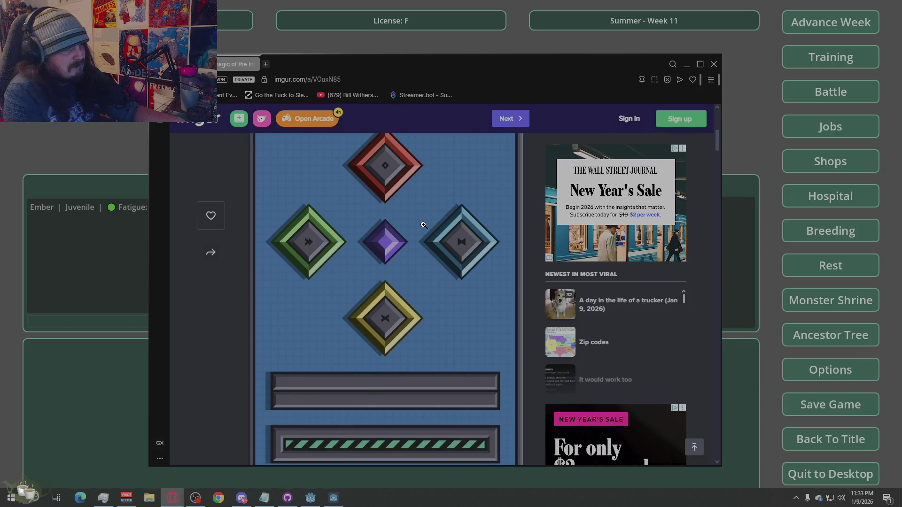
{"action": "scroll", "coordinate": [424, 224], "scroll_direction": "down", "scroll_amount": 1}
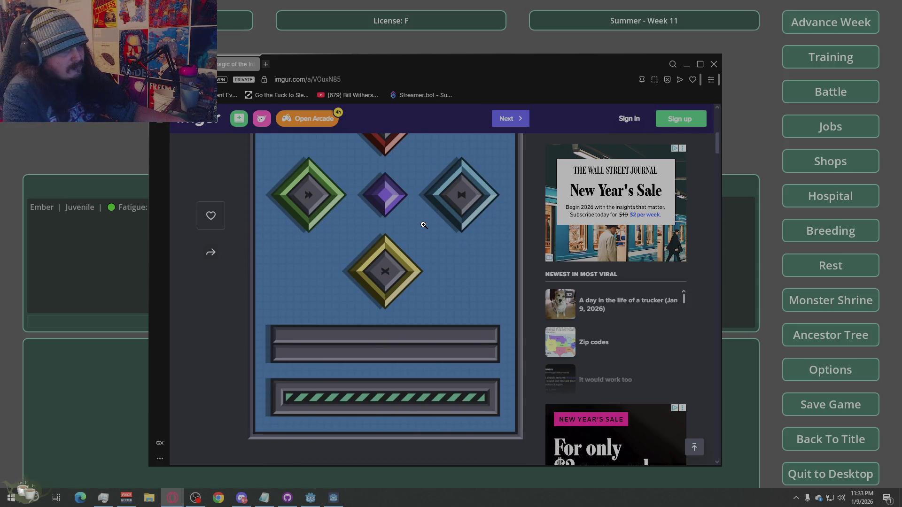
{"action": "scroll", "coordinate": [423, 224], "scroll_direction": "up", "scroll_amount": 4}
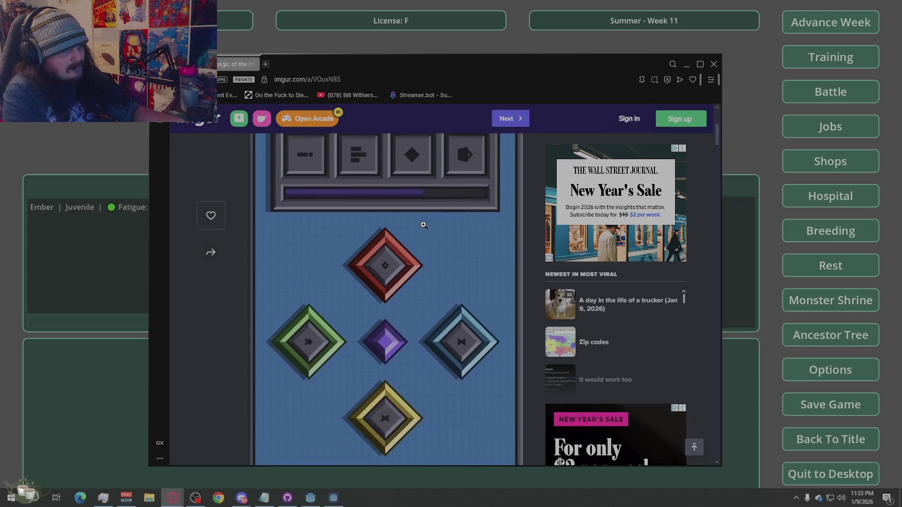
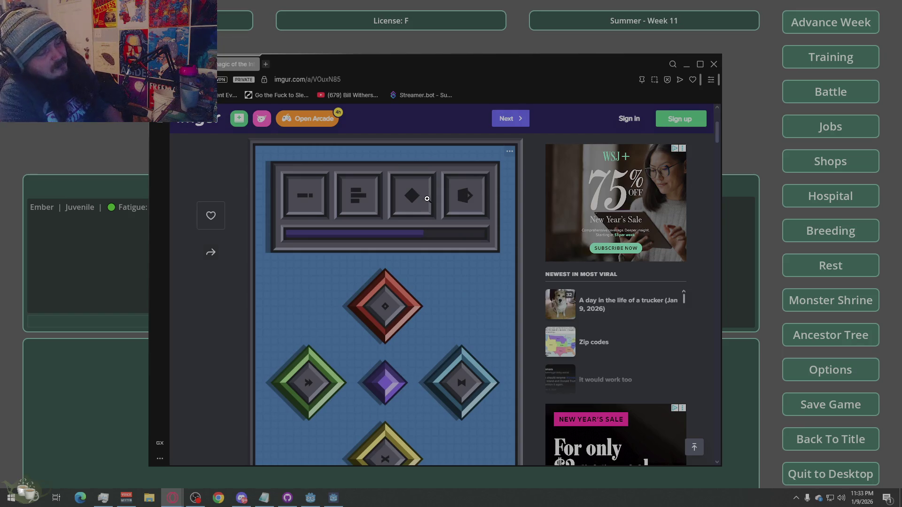
Scroll through the Imgur post and open its image in the enlarged viewer.
{"action": "scroll", "coordinate": [420, 218], "scroll_direction": "down", "scroll_amount": 5}
{"action": "scroll", "coordinate": [423, 216], "scroll_direction": "up", "scroll_amount": 5}
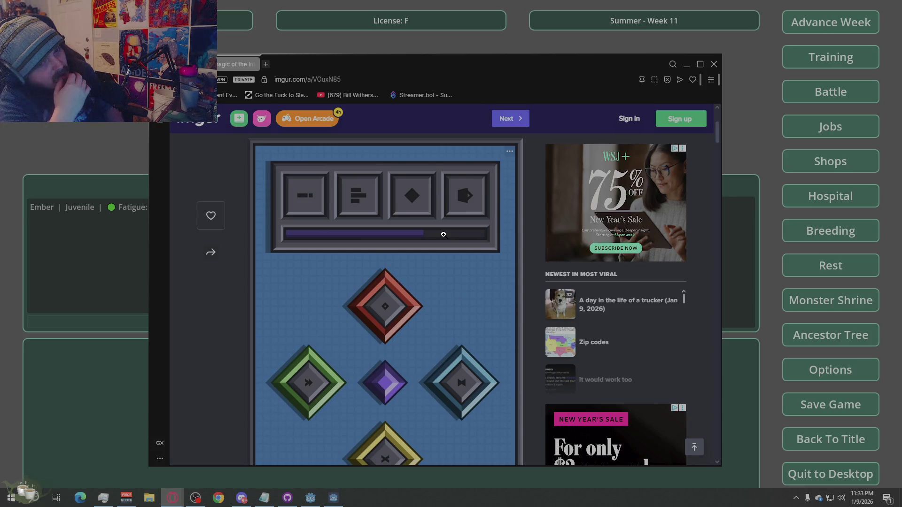
{"action": "scroll", "coordinate": [444, 234], "scroll_direction": "down", "scroll_amount": 5}
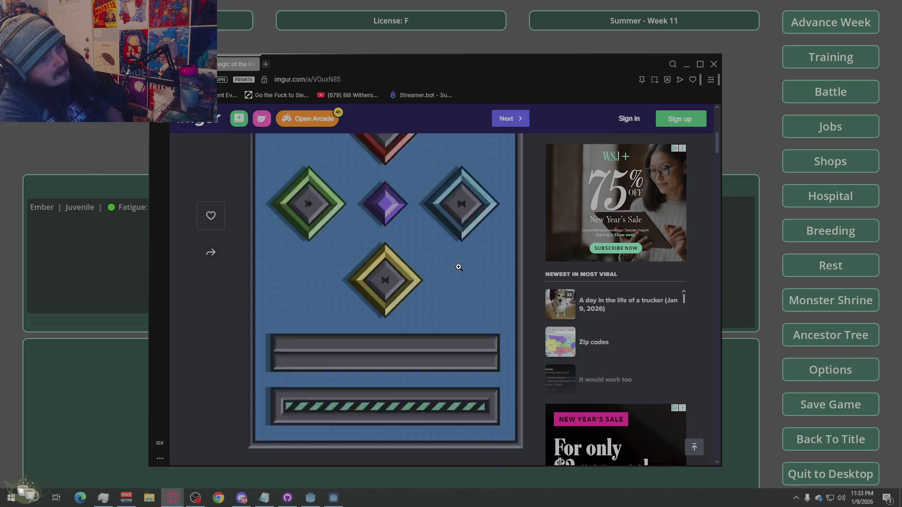
{"action": "scroll", "coordinate": [450, 253], "scroll_direction": "up", "scroll_amount": 3}
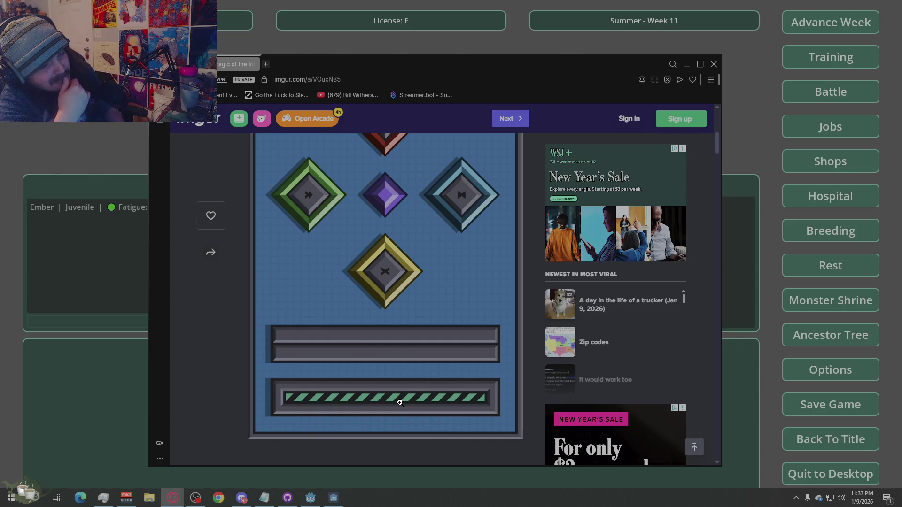
{"action": "scroll", "coordinate": [400, 403], "scroll_direction": "up", "scroll_amount": 7}
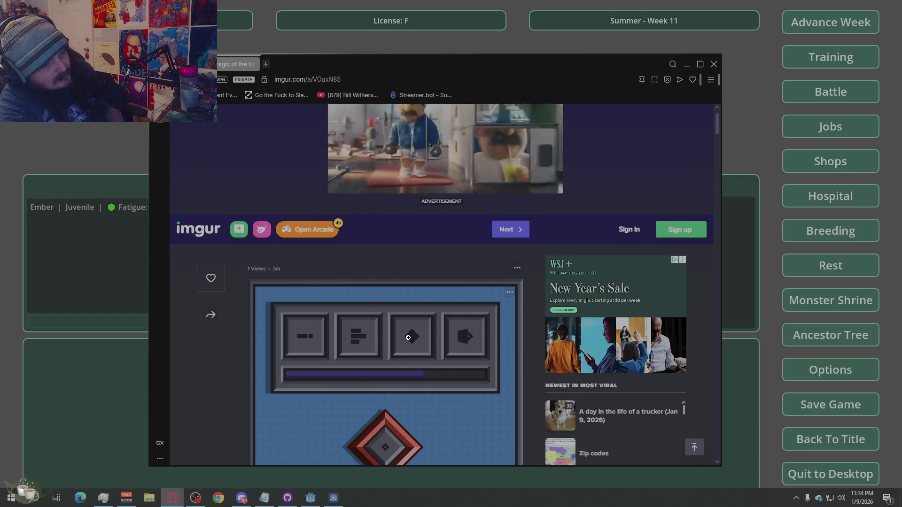
{"action": "scroll", "coordinate": [404, 340], "scroll_direction": "down", "scroll_amount": 5}
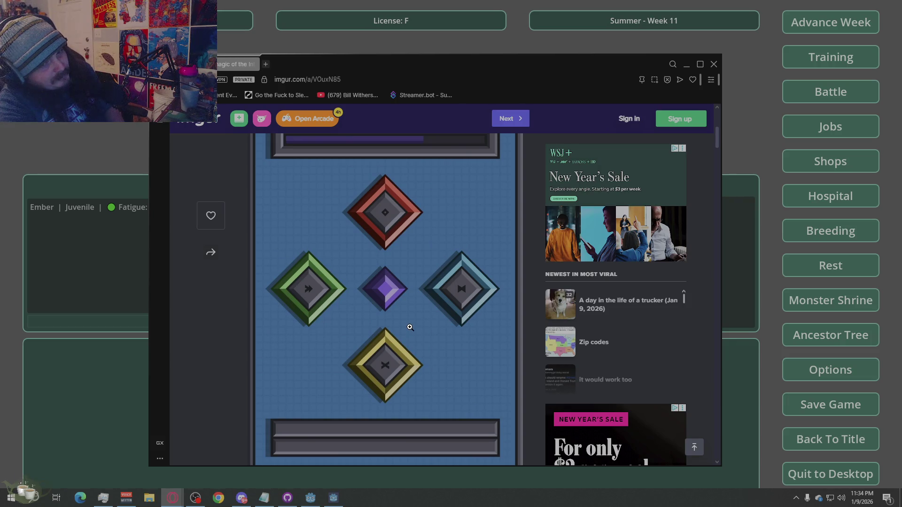
{"action": "scroll", "coordinate": [410, 327], "scroll_direction": "up", "scroll_amount": 3}
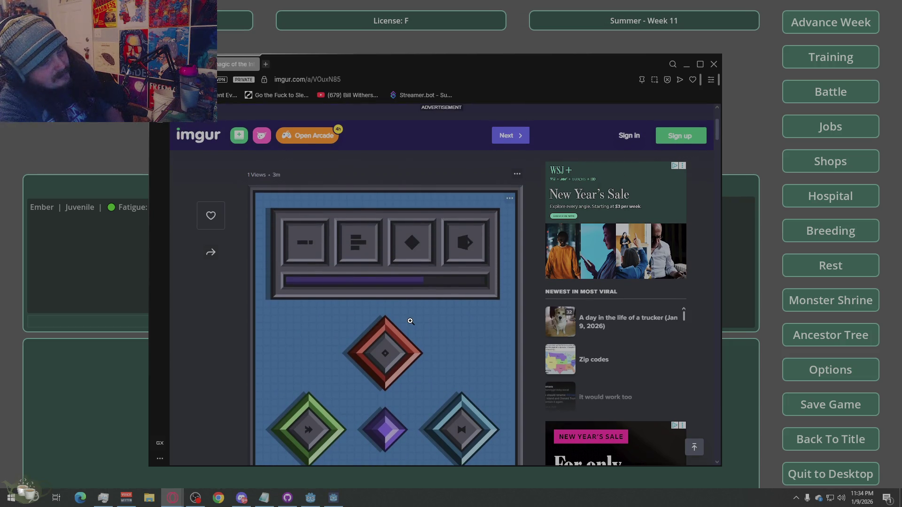
{"action": "scroll", "coordinate": [411, 321], "scroll_direction": "down", "scroll_amount": 1}
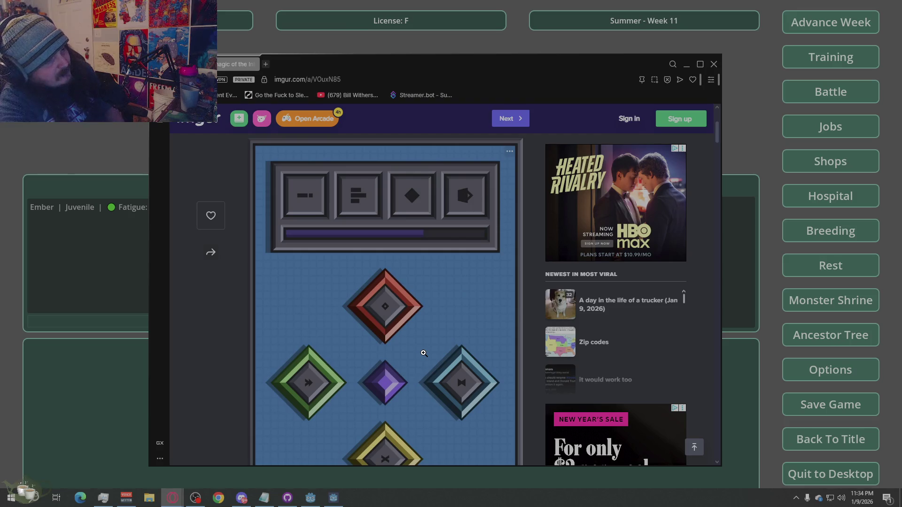
{"action": "scroll", "coordinate": [423, 353], "scroll_direction": "down", "scroll_amount": 4}
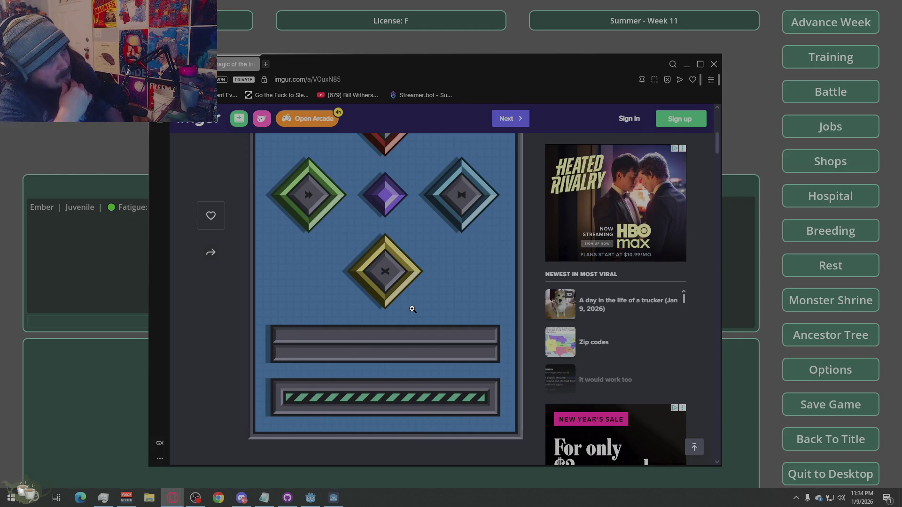
{"action": "scroll", "coordinate": [412, 309], "scroll_direction": "up", "scroll_amount": 5}
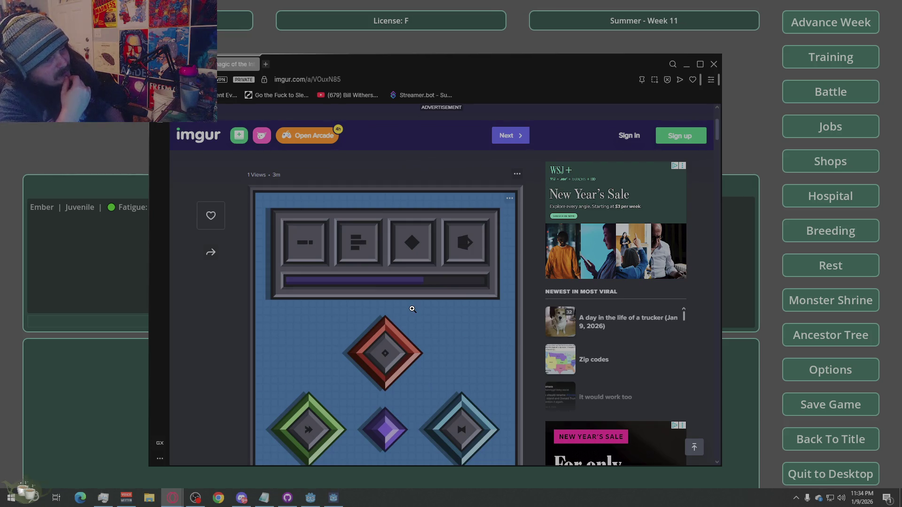
{"action": "scroll", "coordinate": [412, 309], "scroll_direction": "down", "scroll_amount": 3}
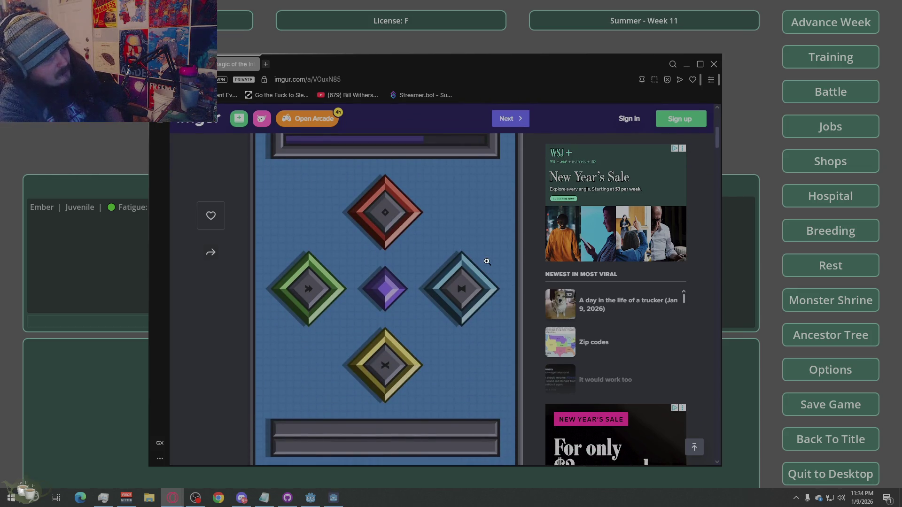
{"action": "left_click", "coordinate": [466, 263]}
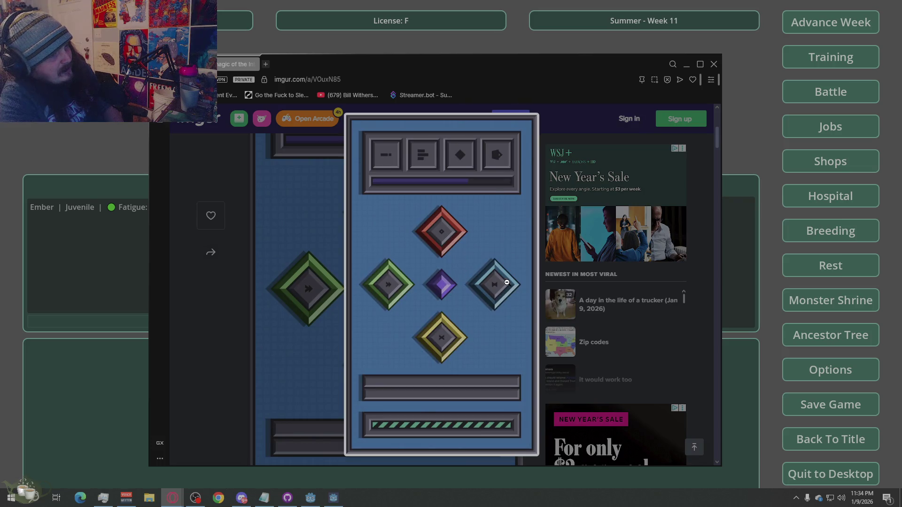
Maximize the Opera GX window and dismiss the full-screen video ad overlay.
{"action": "scroll", "coordinate": [492, 282], "scroll_direction": "up", "scroll_amount": 9, "text": "ctrl"}
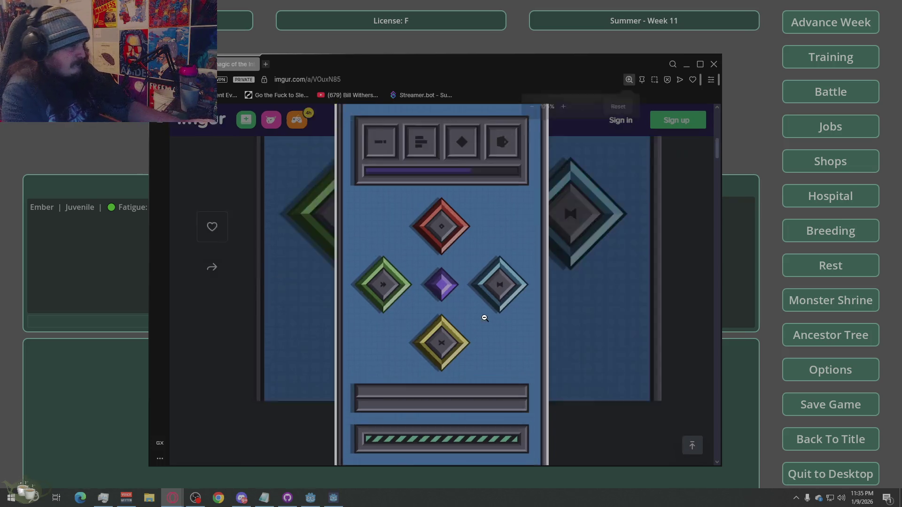
{"action": "scroll", "coordinate": [425, 348], "scroll_direction": "down", "scroll_amount": 3, "text": "ctrl"}
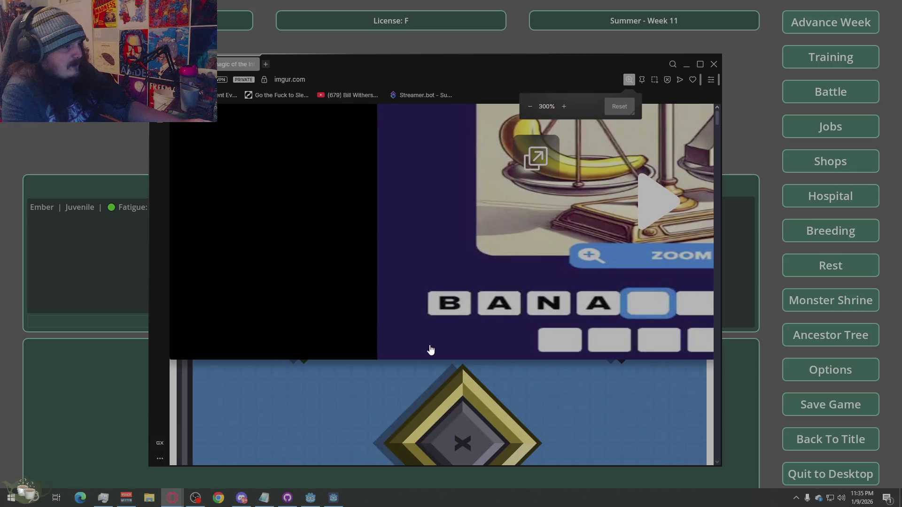
{"action": "scroll", "coordinate": [441, 339], "scroll_direction": "down", "scroll_amount": 1, "text": "ctrl"}
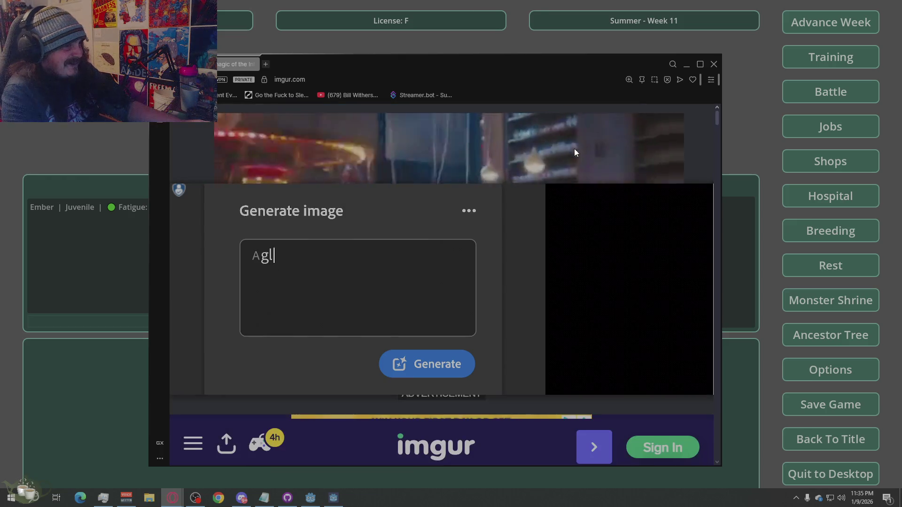
{"action": "scroll", "coordinate": [516, 352], "scroll_direction": "down", "scroll_amount": 3}
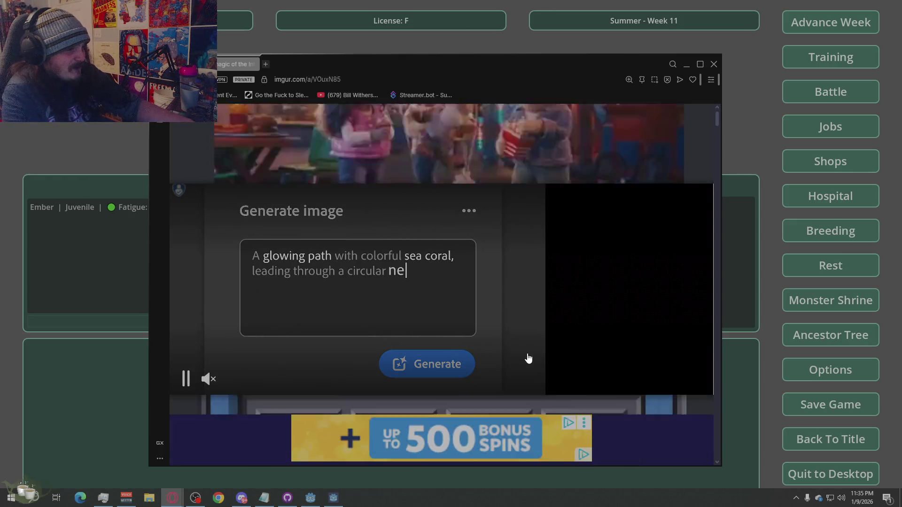
{"action": "left_click", "coordinate": [700, 64]}
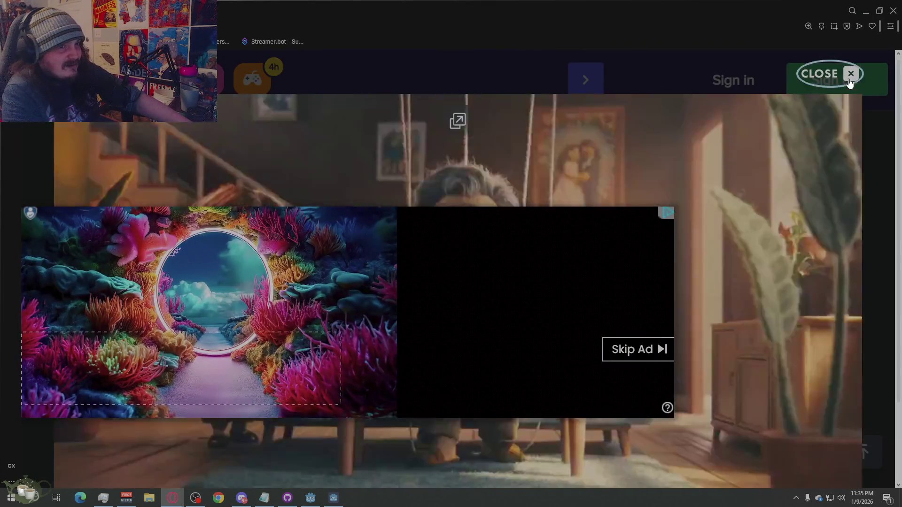
{"action": "left_click", "coordinate": [851, 74]}
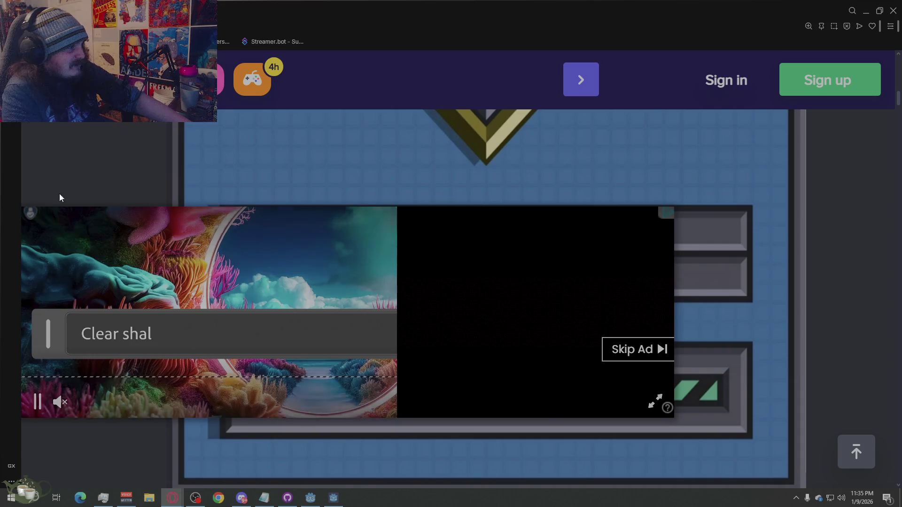
Toggle the video player size and popout, close the mini-player, then close the lightbox.
{"action": "left_click", "coordinate": [655, 403]}
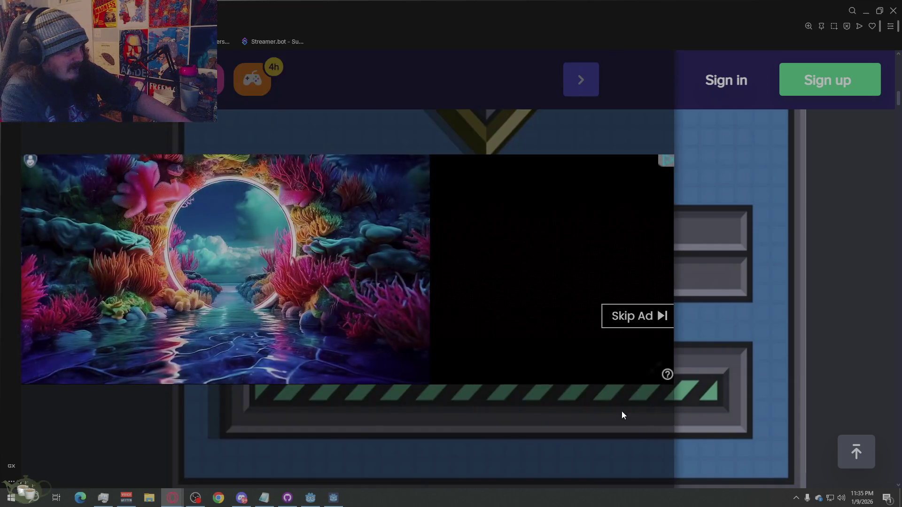
{"action": "left_click", "coordinate": [646, 379]}
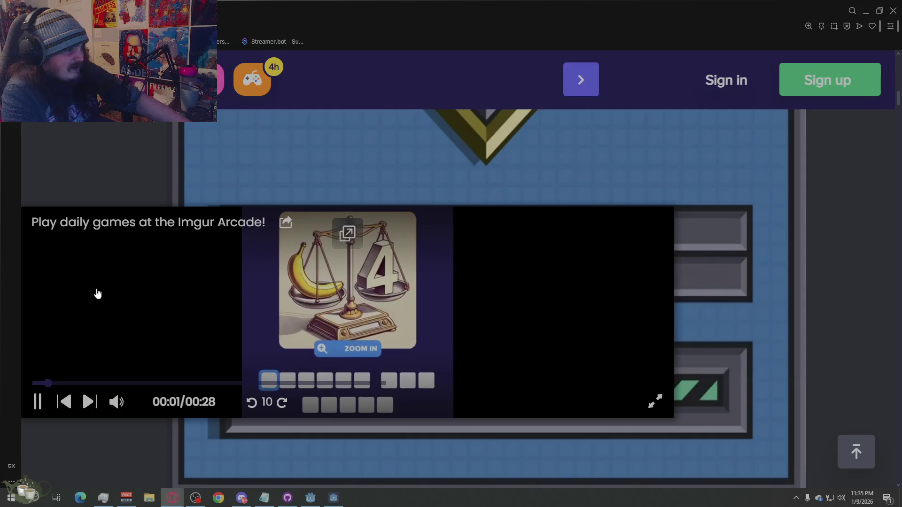
{"action": "left_click", "coordinate": [352, 235]}
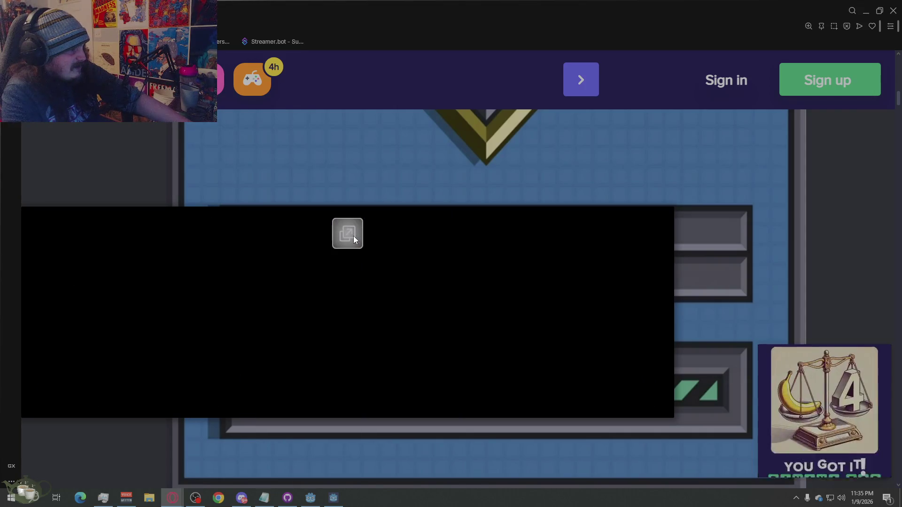
{"action": "left_click", "coordinate": [879, 356]}
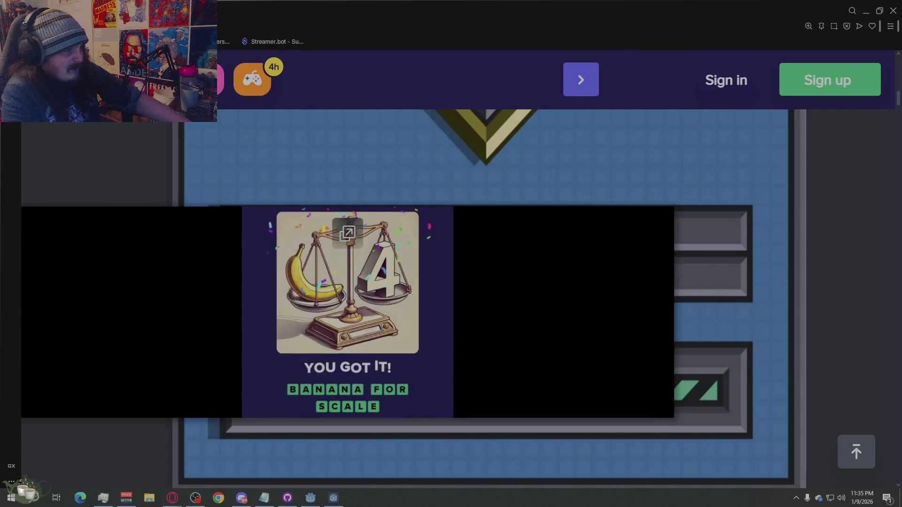
{"action": "left_click", "coordinate": [563, 201]}
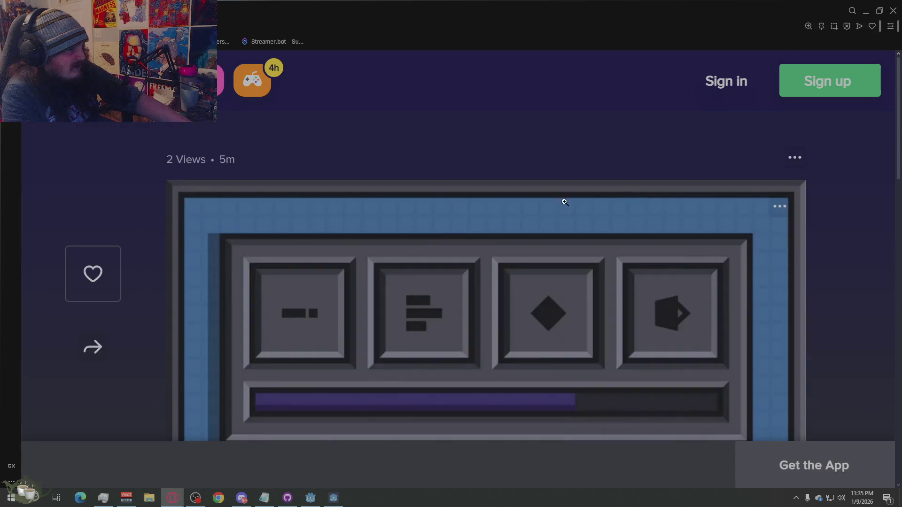
Scroll up and down through the Imgur post's game-panel mock-up.
{"action": "scroll", "coordinate": [426, 233], "scroll_direction": "down", "scroll_amount": 5}
{"action": "scroll", "coordinate": [516, 319], "scroll_direction": "down", "scroll_amount": 4}
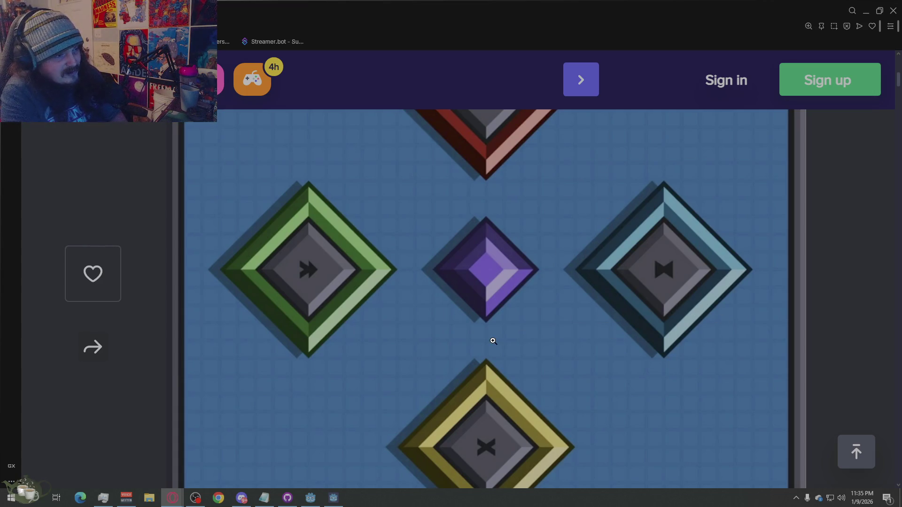
{"action": "scroll", "coordinate": [475, 345], "scroll_direction": "up", "scroll_amount": 3}
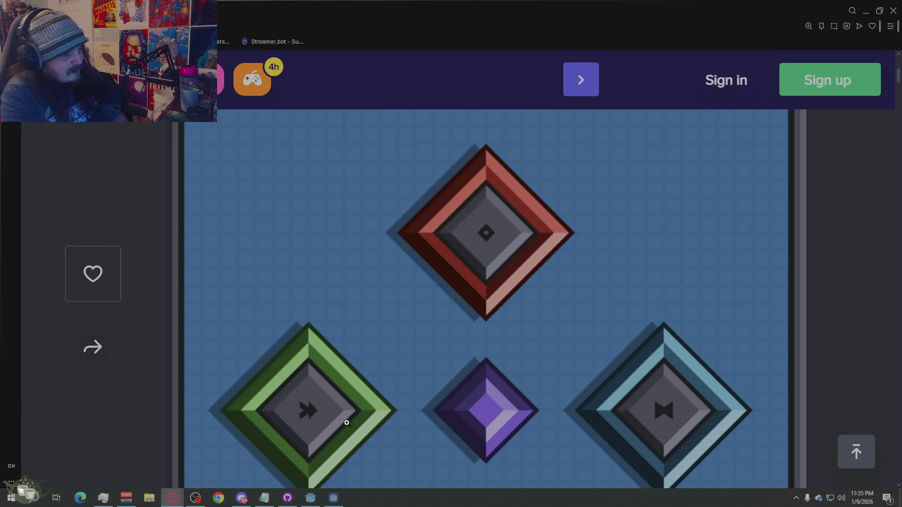
{"action": "scroll", "coordinate": [345, 419], "scroll_direction": "down", "scroll_amount": 2}
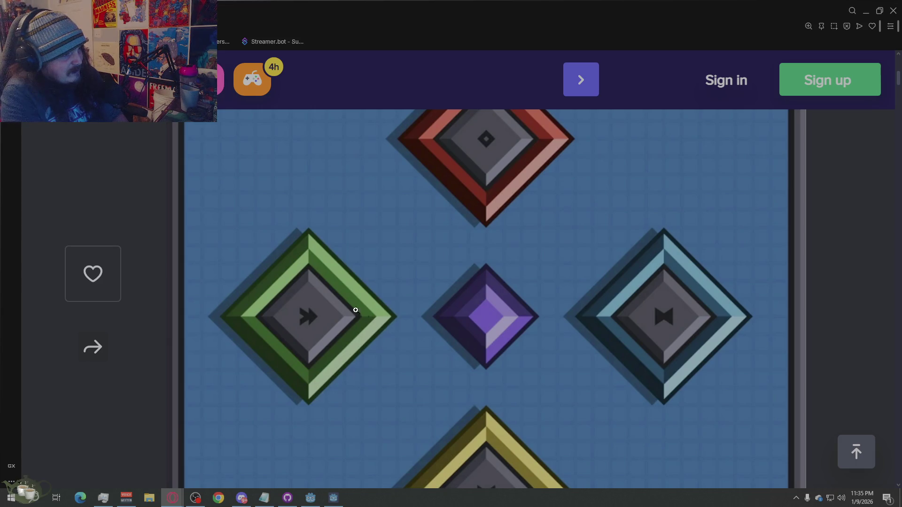
{"action": "scroll", "coordinate": [376, 310], "scroll_direction": "down", "scroll_amount": 4}
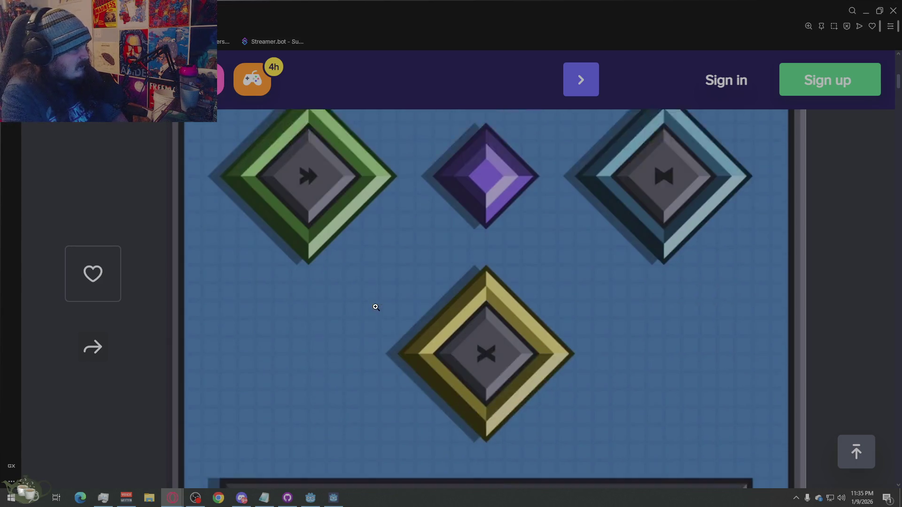
{"action": "scroll", "coordinate": [389, 331], "scroll_direction": "up", "scroll_amount": 5}
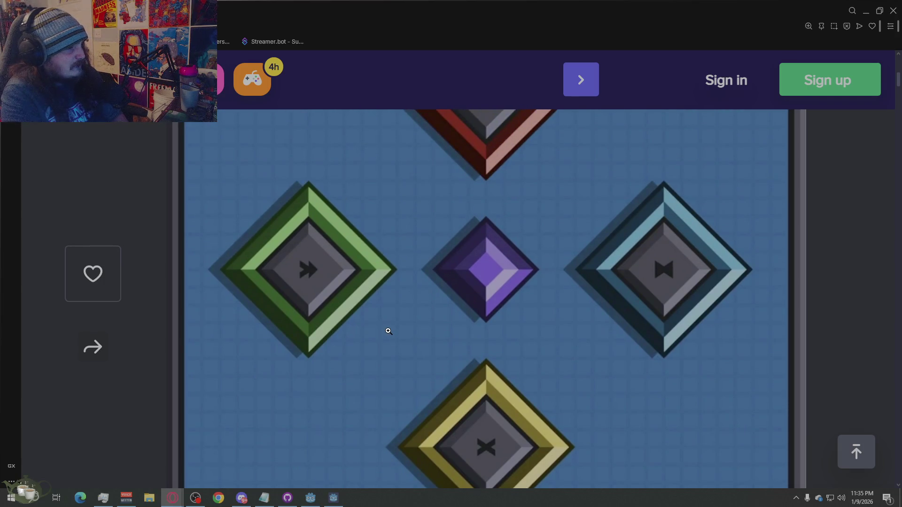
{"action": "scroll", "coordinate": [388, 331], "scroll_direction": "down", "scroll_amount": 2}
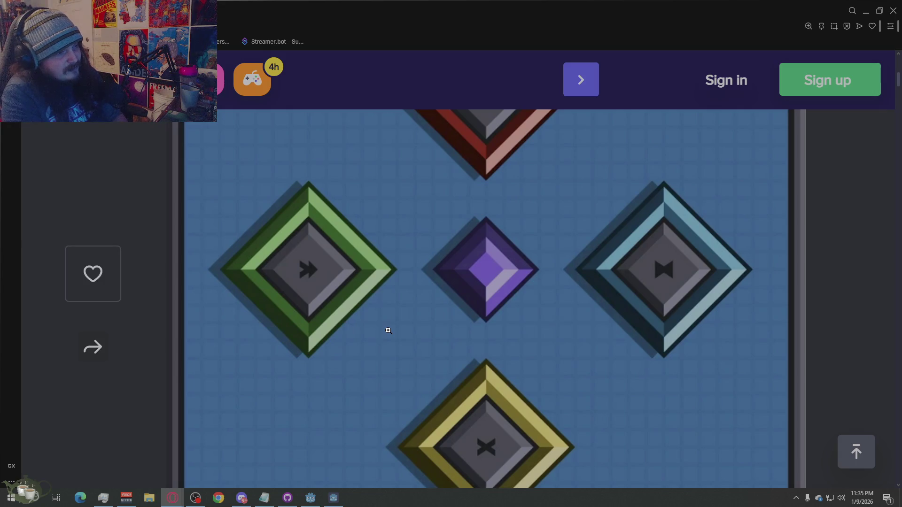
{"action": "scroll", "coordinate": [413, 315], "scroll_direction": "up", "scroll_amount": 2}
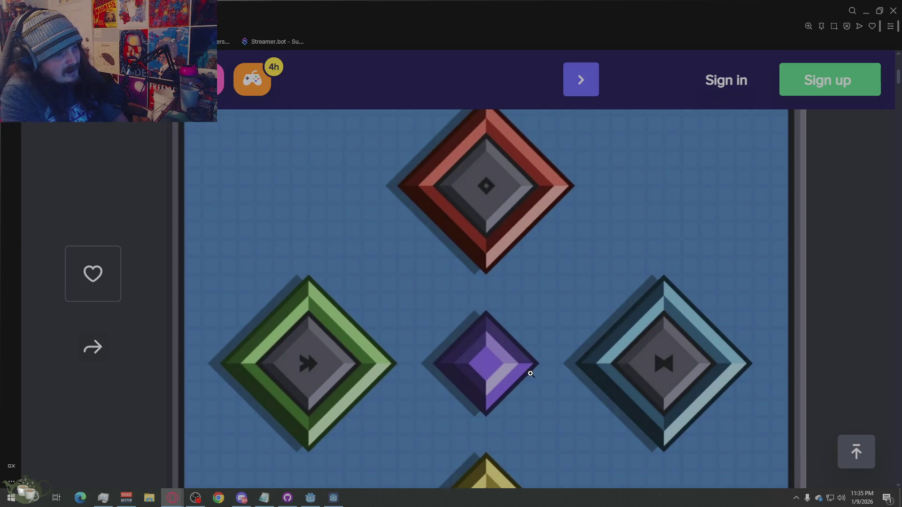
{"action": "scroll", "coordinate": [630, 370], "scroll_direction": "up", "scroll_amount": 1}
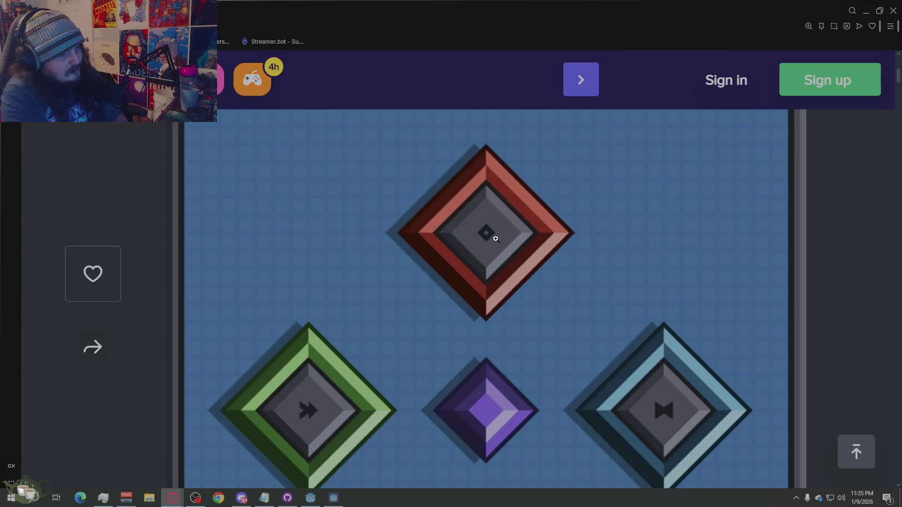
{"action": "scroll", "coordinate": [499, 322], "scroll_direction": "up", "scroll_amount": 4}
Keep reviewing the mock-up, then open the game-panel image in the enlarged lightbox.
{"action": "left_click", "coordinate": [452, 329]}
{"action": "scroll", "coordinate": [449, 328], "scroll_direction": "up", "scroll_amount": 1}
{"action": "scroll", "coordinate": [449, 328], "scroll_direction": "down", "scroll_amount": 2}
{"action": "left_click", "coordinate": [451, 328]}
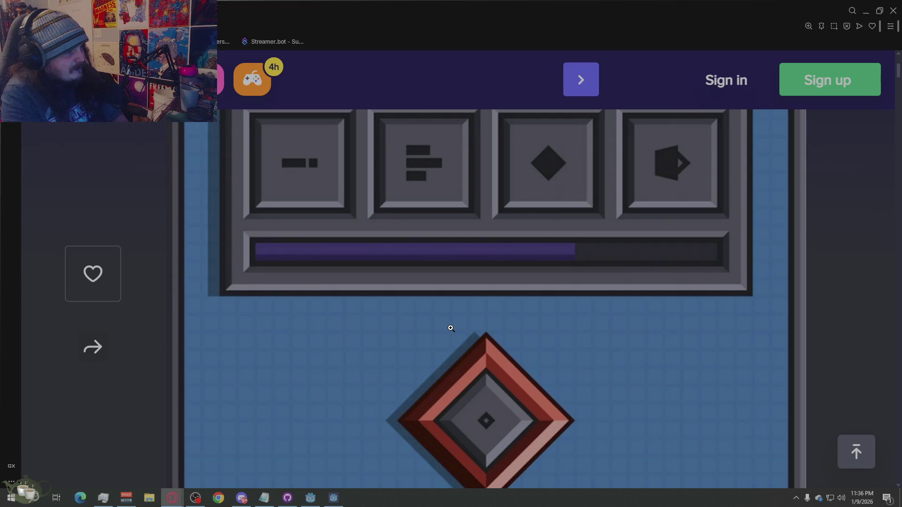
{"action": "scroll", "coordinate": [451, 328], "scroll_direction": "down", "scroll_amount": 10}
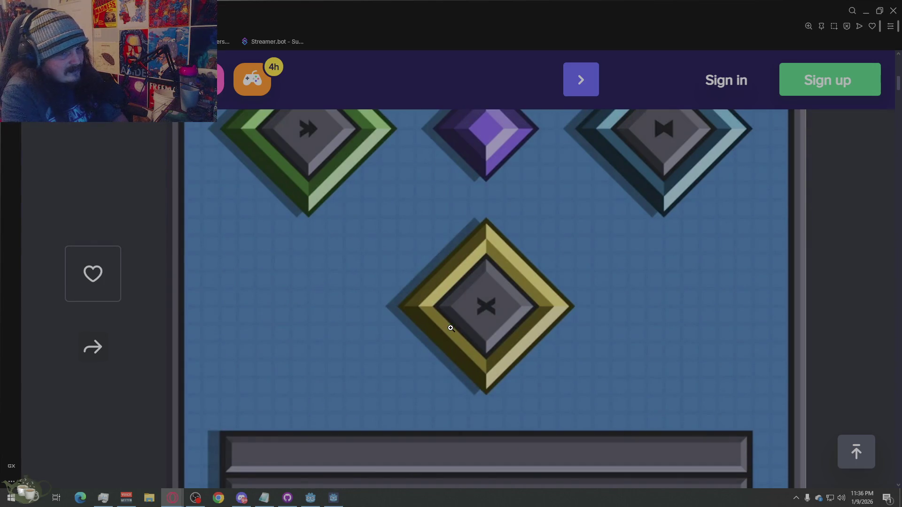
{"action": "scroll", "coordinate": [450, 329], "scroll_direction": "down", "scroll_amount": 6}
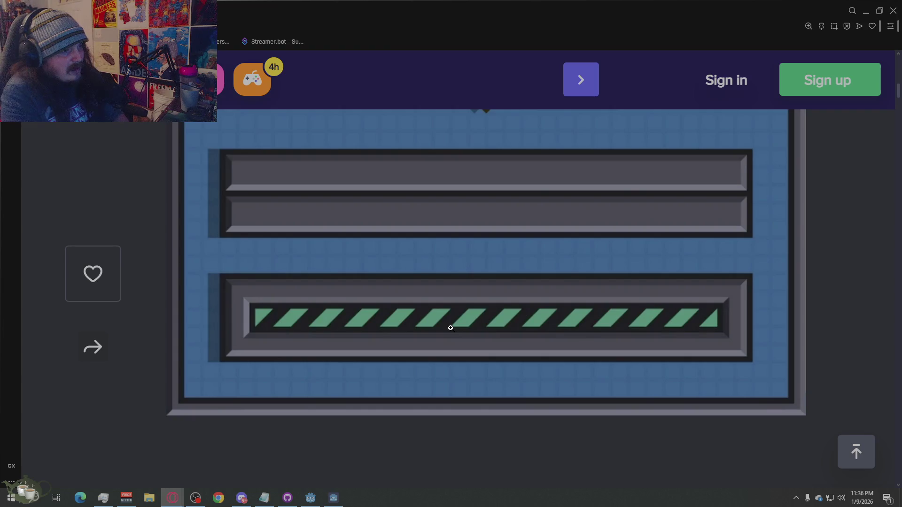
{"action": "scroll", "coordinate": [450, 327], "scroll_direction": "up", "scroll_amount": 15}
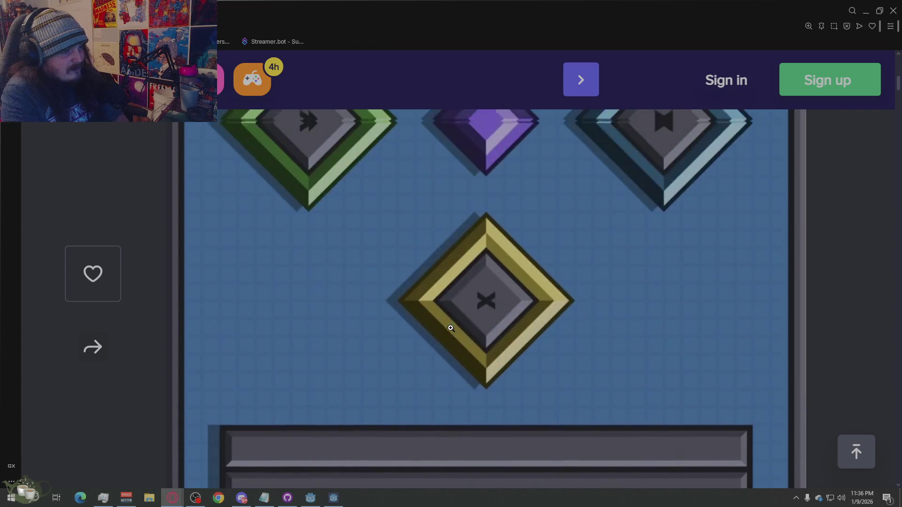
{"action": "scroll", "coordinate": [449, 326], "scroll_direction": "up", "scroll_amount": 1}
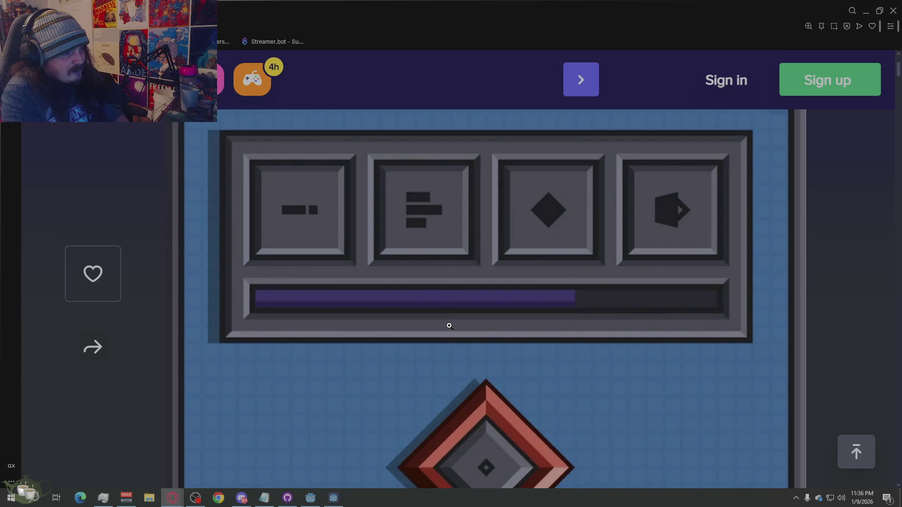
{"action": "scroll", "coordinate": [447, 325], "scroll_direction": "down", "scroll_amount": 8}
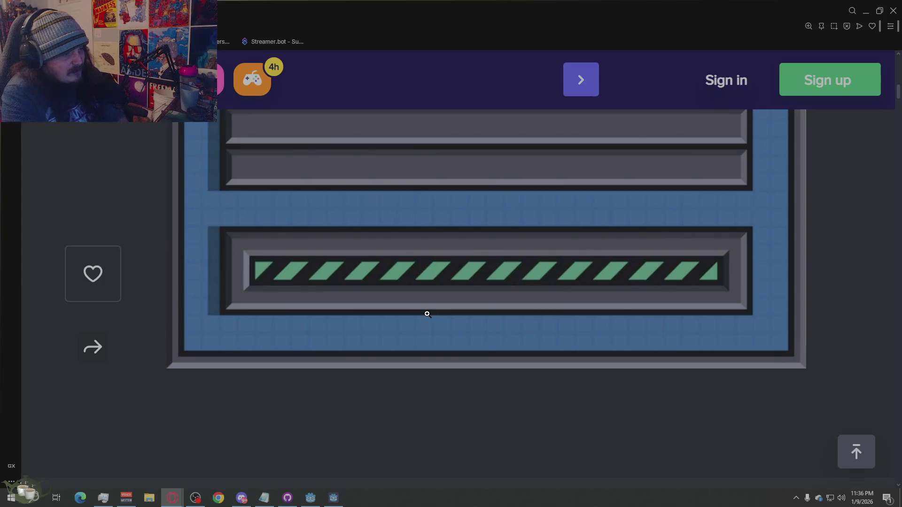
{"action": "scroll", "coordinate": [437, 319], "scroll_direction": "up", "scroll_amount": 2}
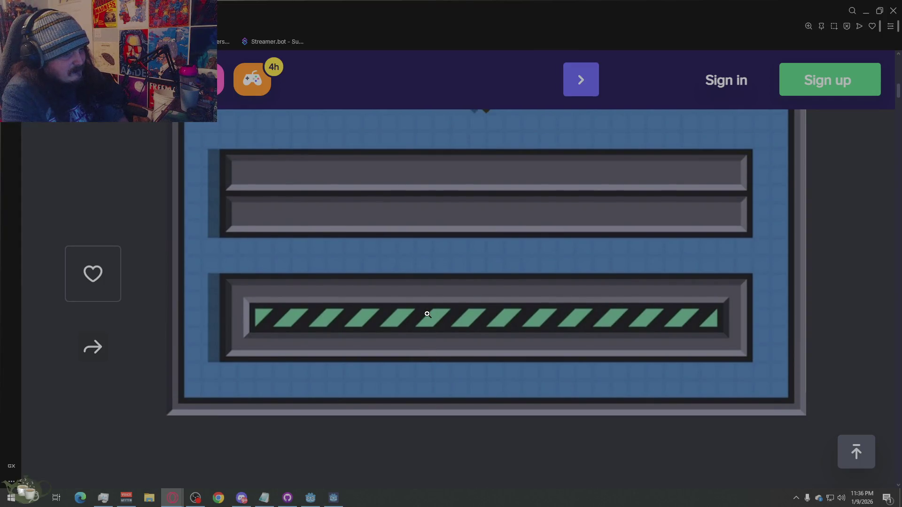
{"action": "left_click", "coordinate": [427, 314]}
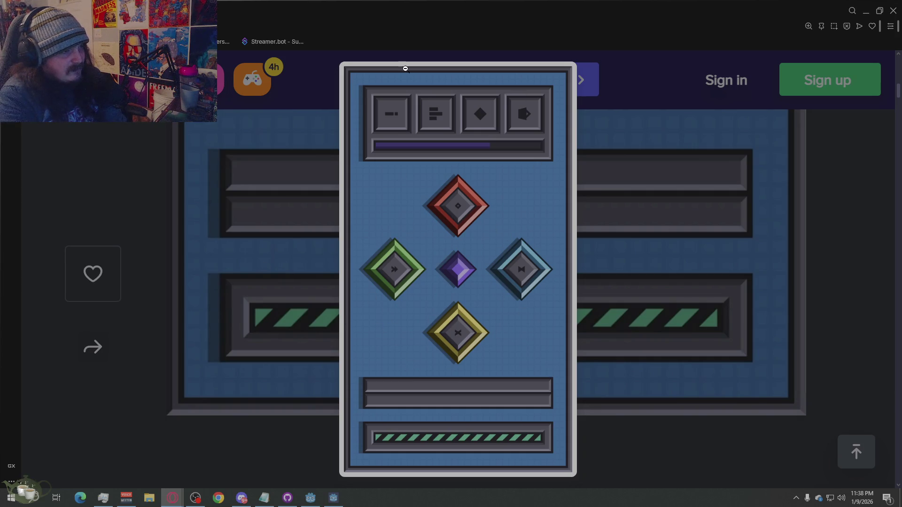
Minimize Opera GX, review Ember's details from the game roster, then show the desktop.
{"action": "left_click", "coordinate": [703, 176]}
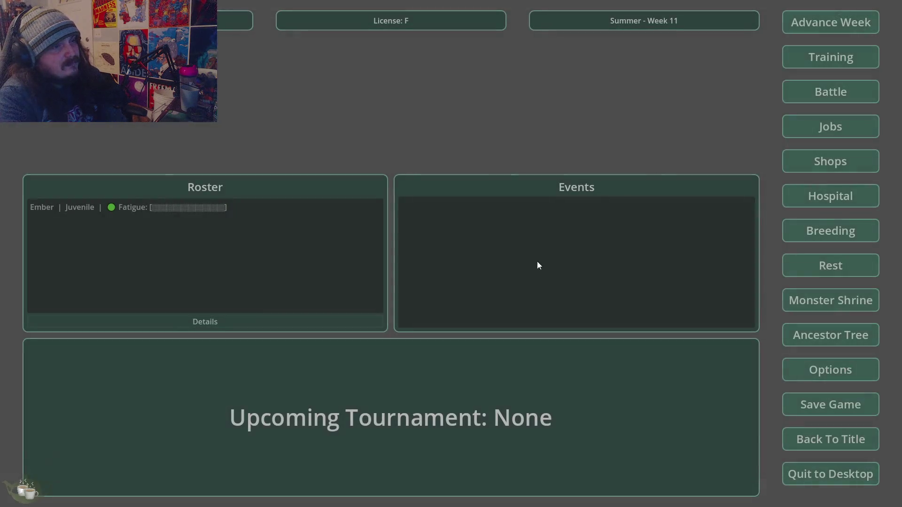
{"action": "left_click", "coordinate": [893, 10]}
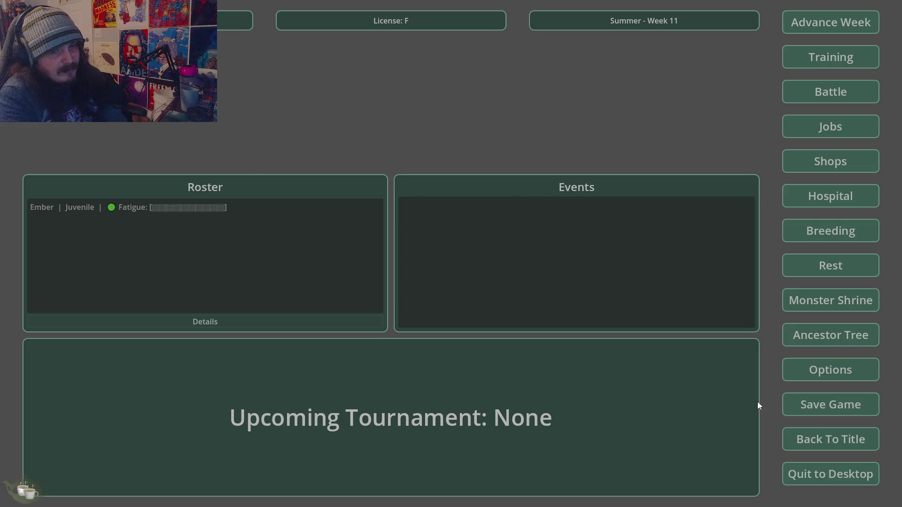
{"action": "left_click", "coordinate": [229, 239]}
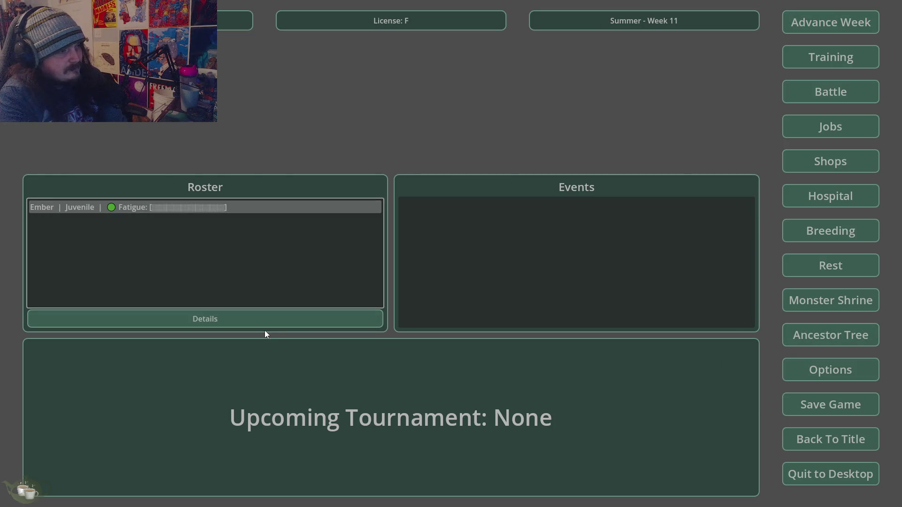
{"action": "left_click", "coordinate": [266, 319]}
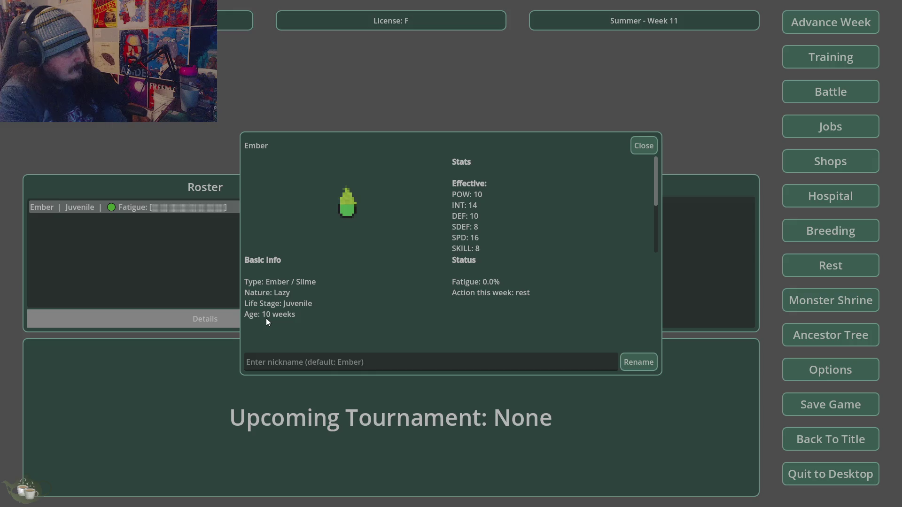
{"action": "left_click", "coordinate": [646, 144]}
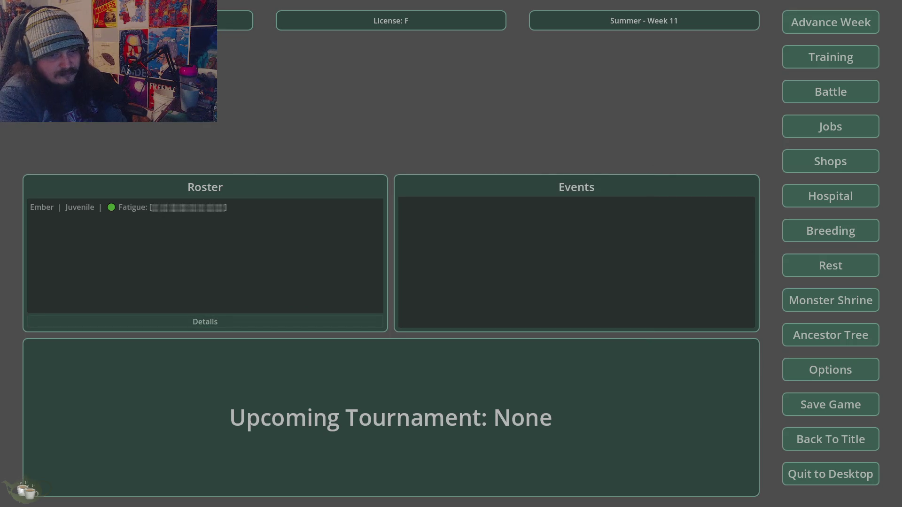
{"action": "key", "text": "super+d"}
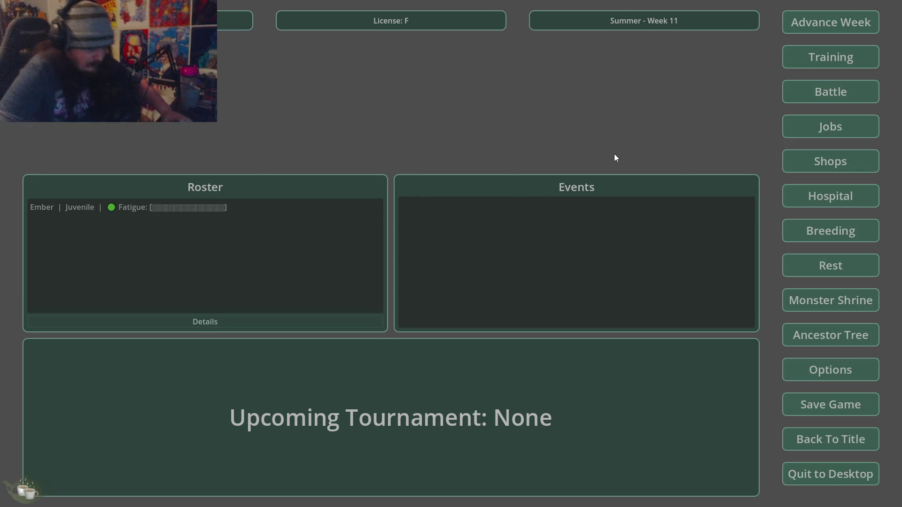
Find Ember/Slime blocked from Gentle training this week, then bring up the Advance Week prompt.
{"action": "left_click", "coordinate": [827, 57]}
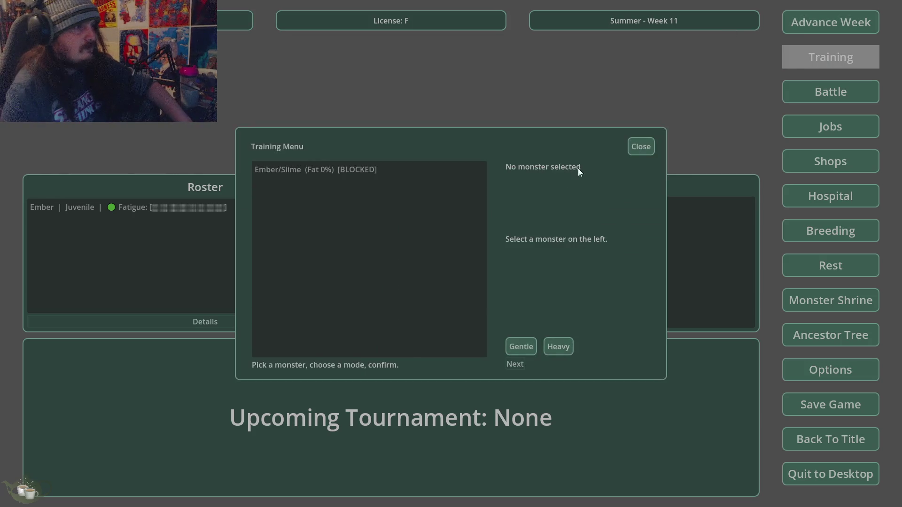
{"action": "left_click", "coordinate": [309, 170]}
{"action": "left_click", "coordinate": [511, 345]}
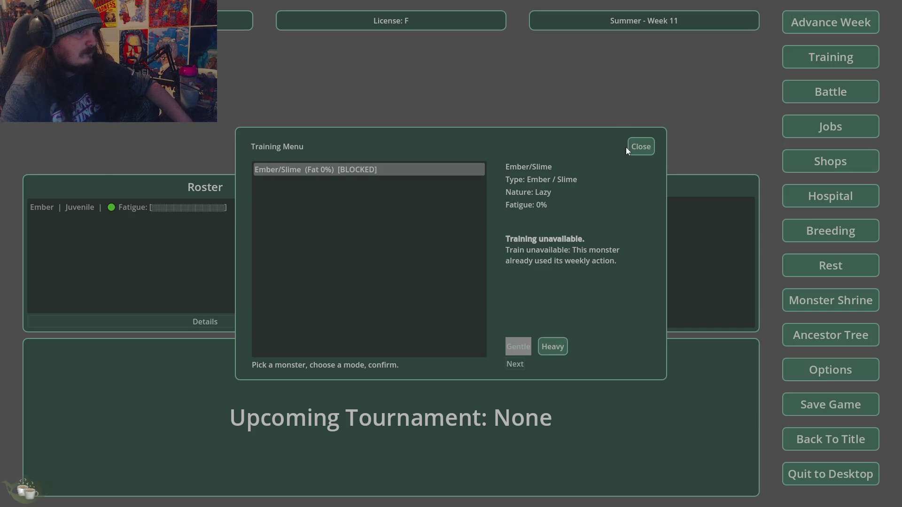
{"action": "left_click", "coordinate": [639, 146]}
{"action": "left_click", "coordinate": [787, 24]}
{"action": "left_click", "coordinate": [819, 22]}
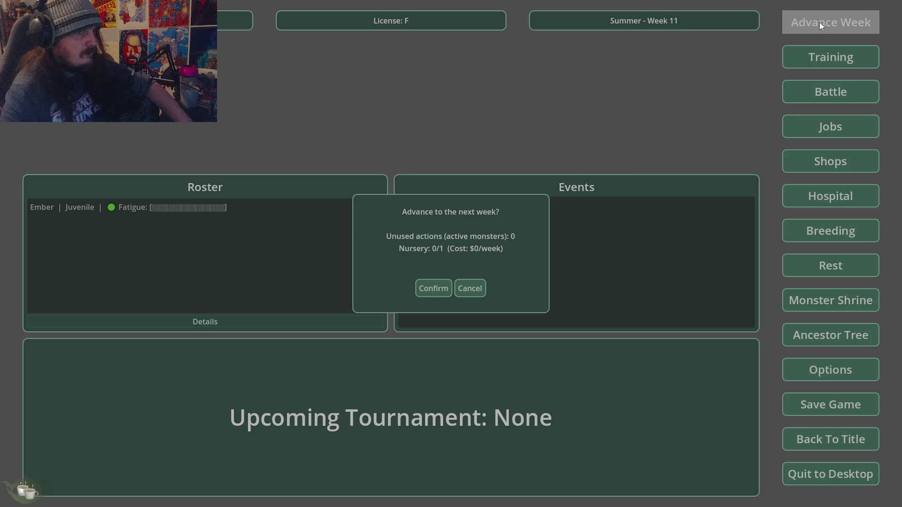
Advance to Fall Week 12 and give Ember/Slime a Gentle training session.
{"action": "left_click", "coordinate": [451, 291]}
{"action": "left_click", "coordinate": [841, 66]}
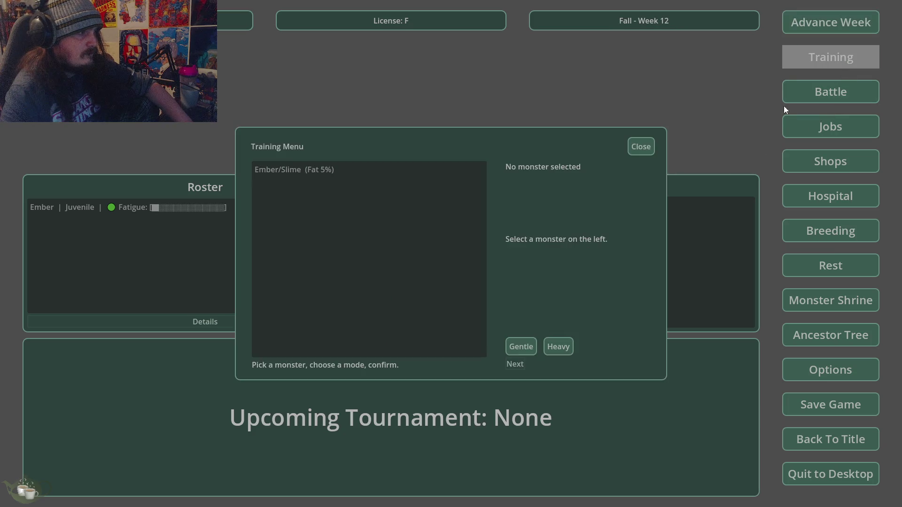
{"action": "left_click", "coordinate": [377, 175]}
{"action": "left_click", "coordinate": [526, 345]}
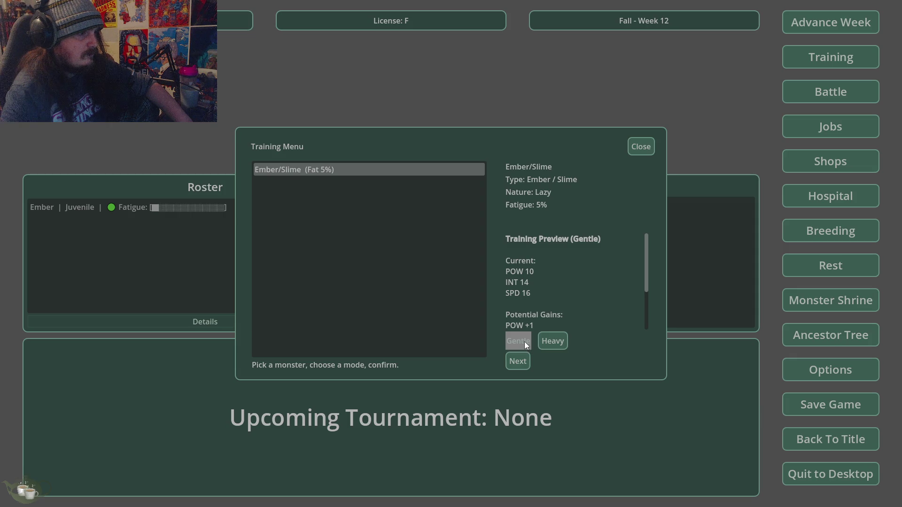
{"action": "left_click", "coordinate": [519, 361]}
{"action": "left_click", "coordinate": [486, 261]}
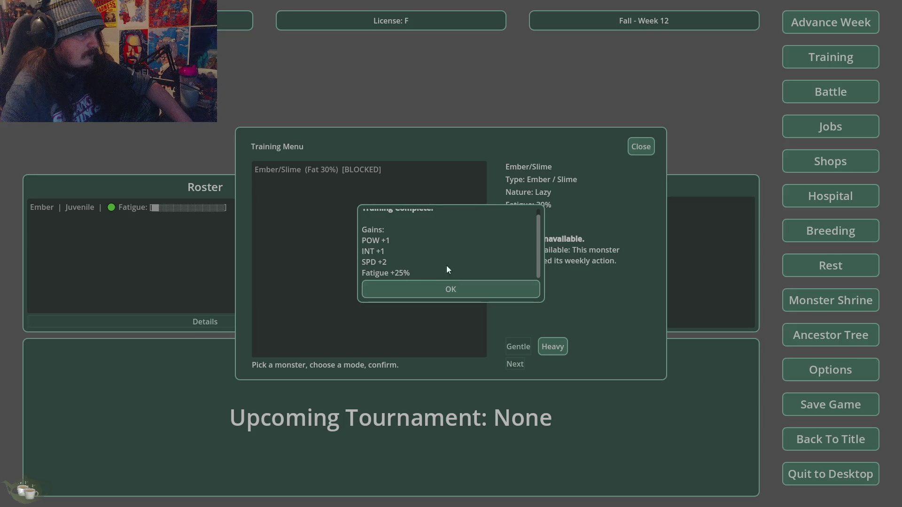
{"action": "left_click", "coordinate": [442, 289]}
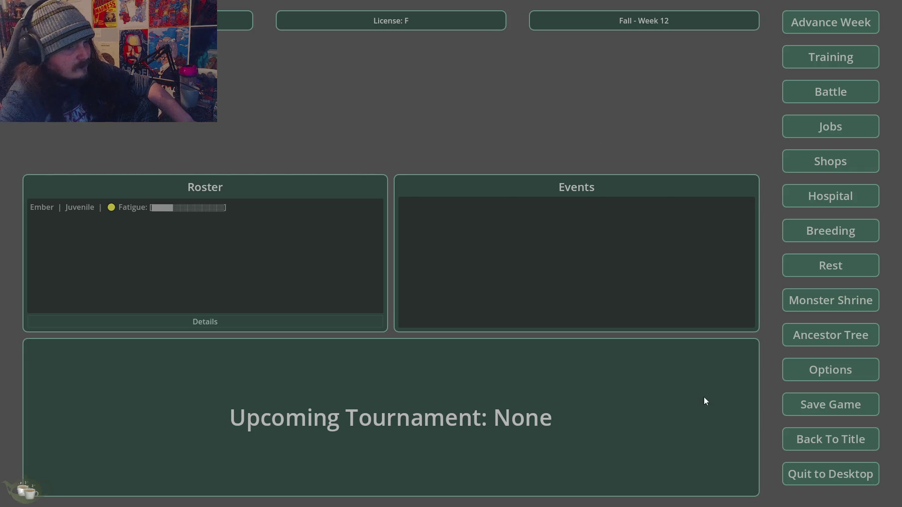
Return the game to its title screen, peek at Load, and stop it with F8.
{"action": "left_click", "coordinate": [789, 435]}
{"action": "left_click", "coordinate": [450, 282]}
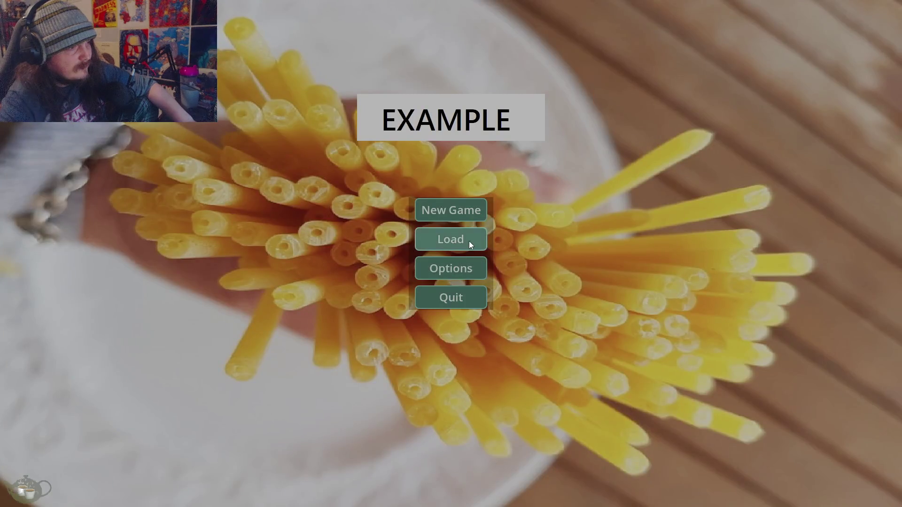
{"action": "left_click", "coordinate": [469, 241]}
{"action": "left_click", "coordinate": [670, 146]}
{"action": "key", "text": "F8"}
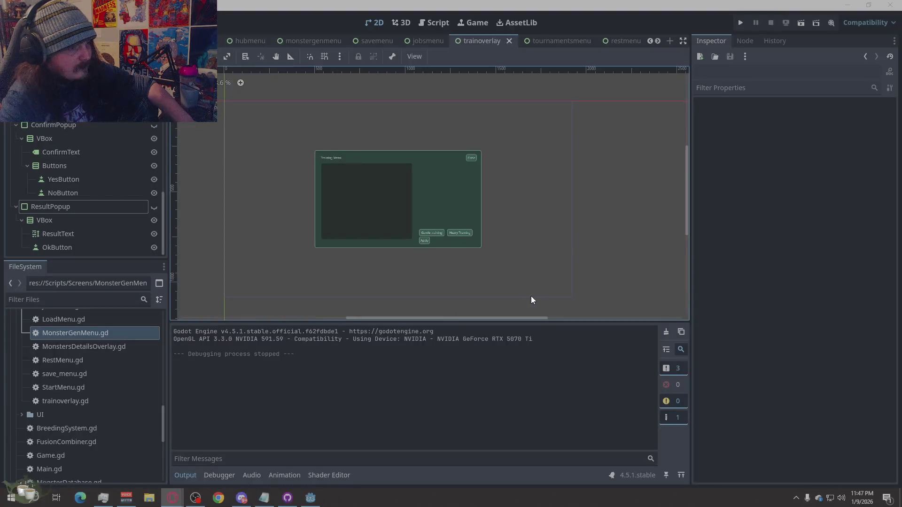
Switch to the hubmenu scene, then create a new scene with a Control root.
{"action": "left_click", "coordinate": [247, 42]}
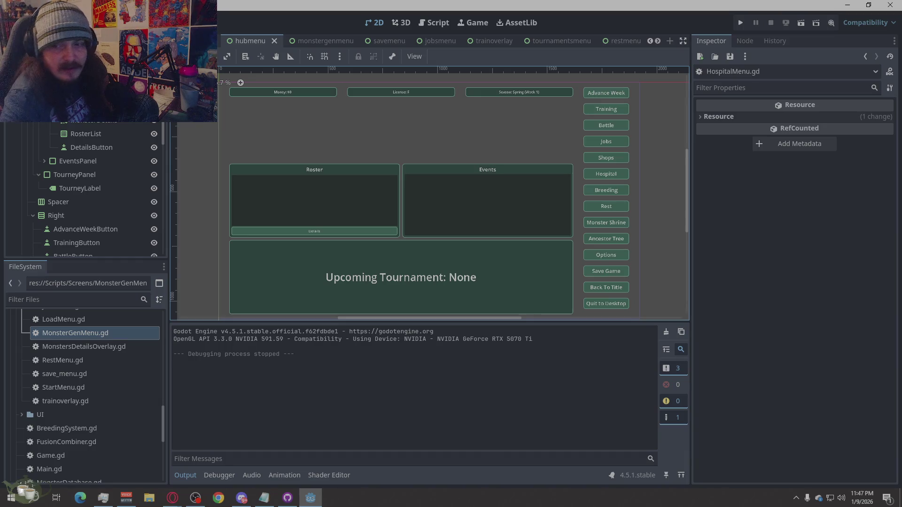
{"action": "key", "text": "alt+Tab"}
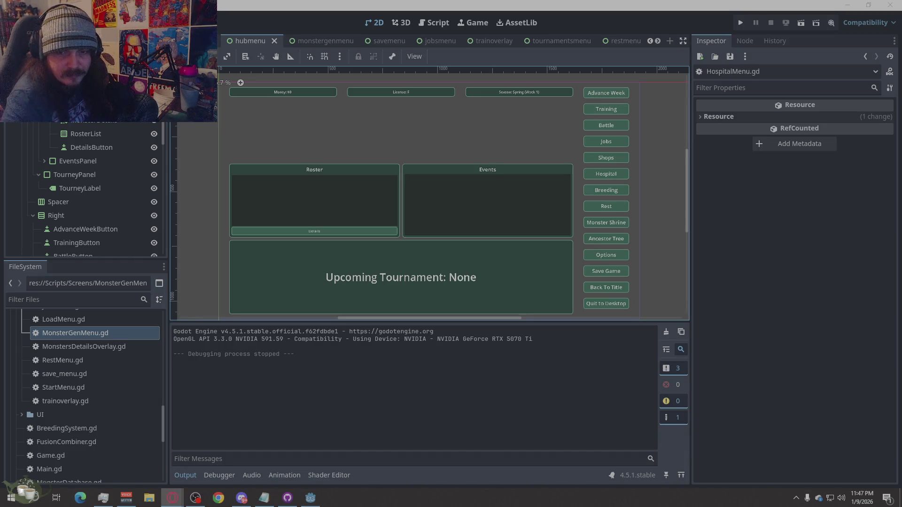
{"action": "mouse_move", "coordinate": [637, 40]}
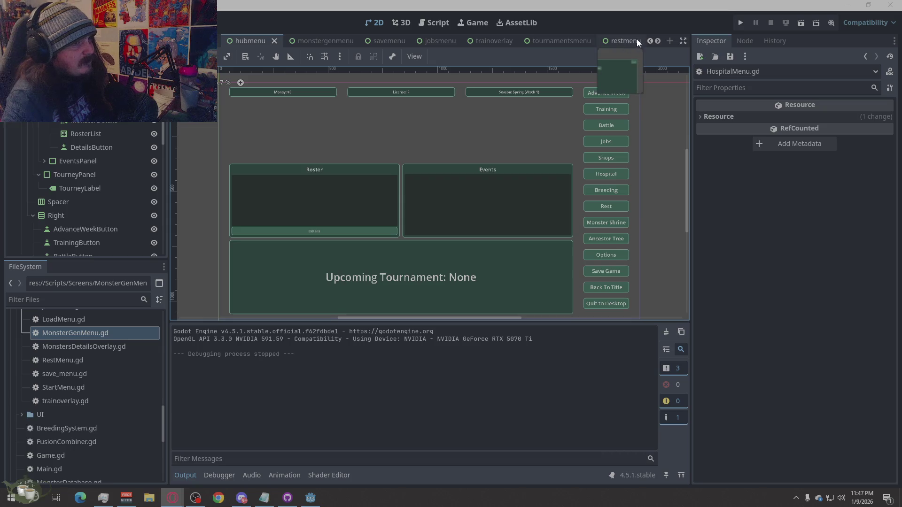
{"action": "scroll", "coordinate": [57, 175], "scroll_direction": "down", "scroll_amount": 8}
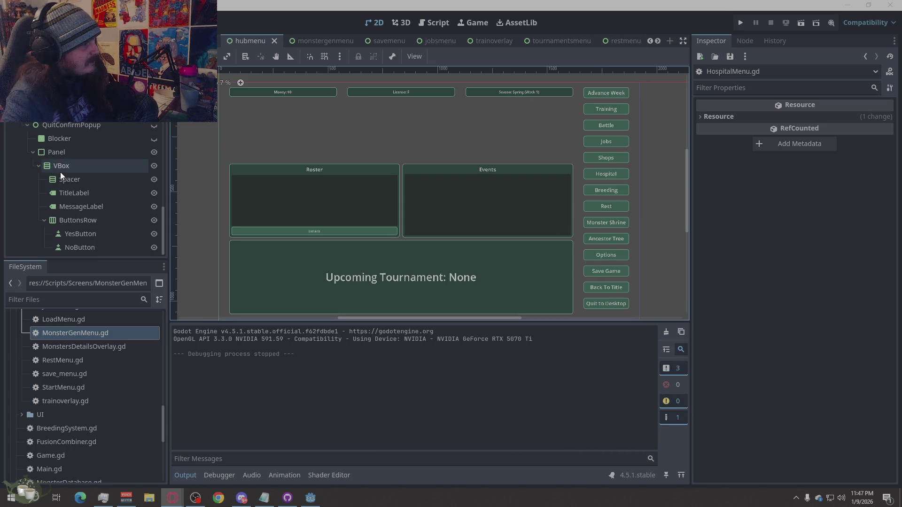
{"action": "left_click", "coordinate": [658, 40]}
{"action": "left_click", "coordinate": [657, 40]}
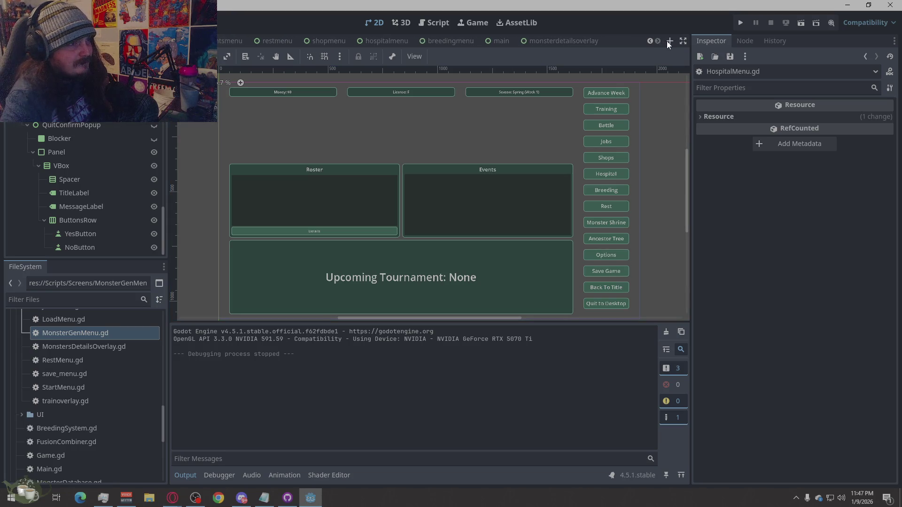
{"action": "left_click", "coordinate": [669, 40]}
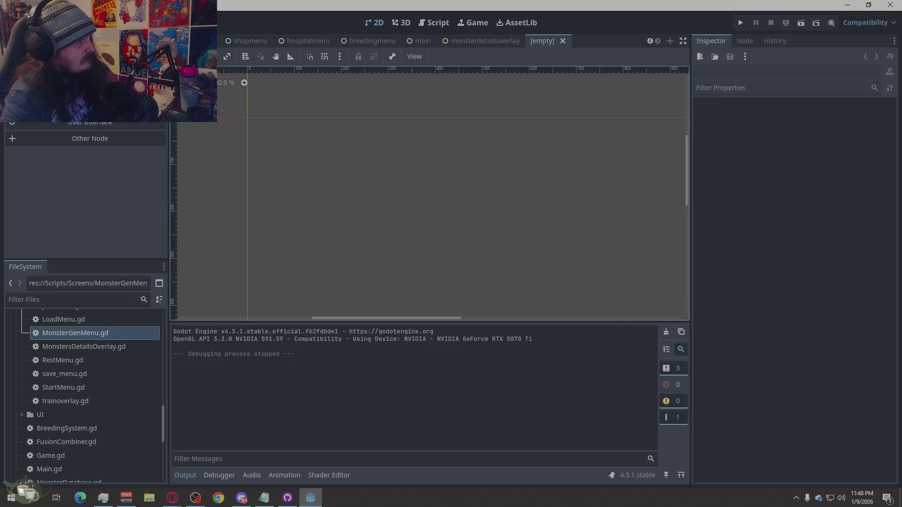
{"action": "left_click", "coordinate": [89, 124]}
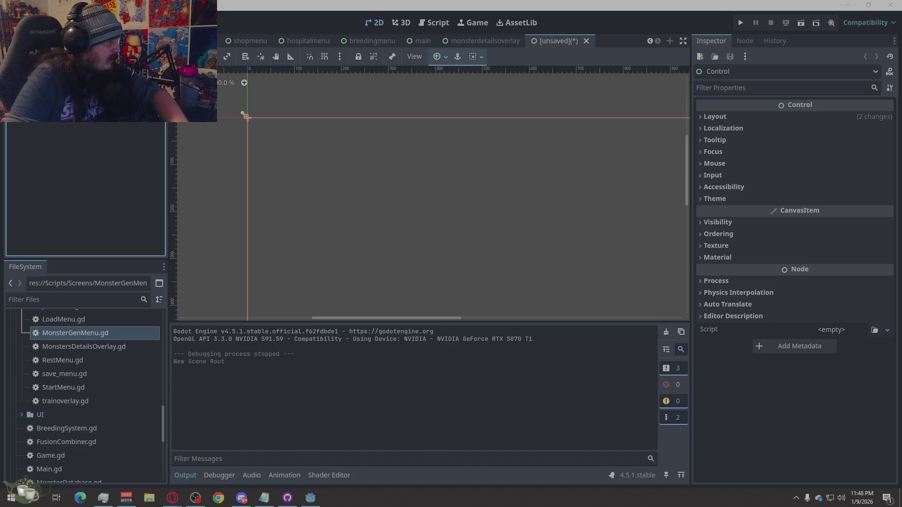
Confirm the root node name TownOverlay and switch to the shopmenu scene.
{"action": "key", "text": "Return"}
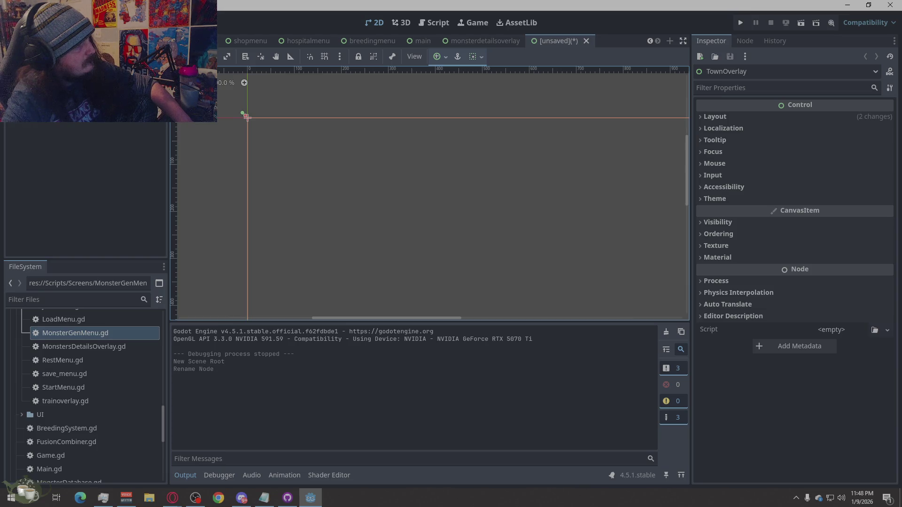
{"action": "left_click", "coordinate": [243, 37]}
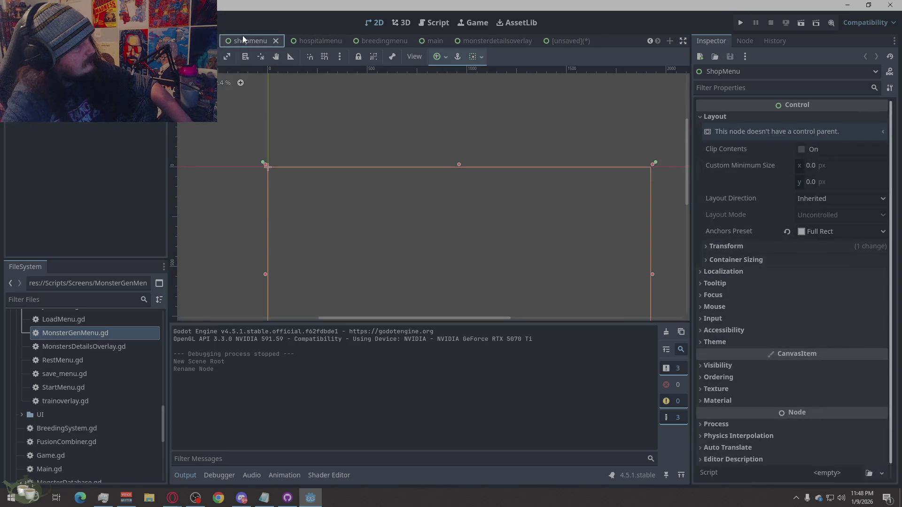
Deselect the ShopMenu node and scroll the FileSystem dock to shopmenu.tscn.
{"action": "left_click", "coordinate": [93, 154]}
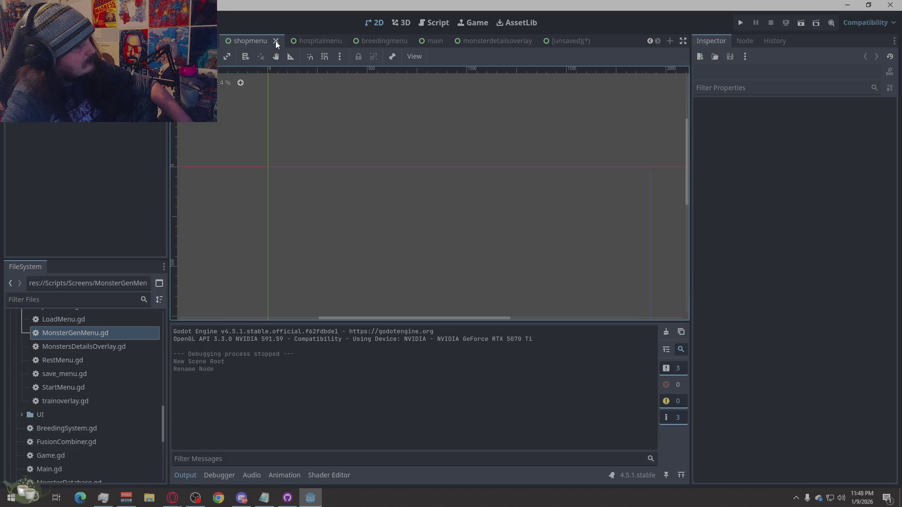
{"action": "scroll", "coordinate": [83, 370], "scroll_direction": "down", "scroll_amount": 5}
{"action": "scroll", "coordinate": [83, 367], "scroll_direction": "down", "scroll_amount": 1}
{"action": "scroll", "coordinate": [84, 367], "scroll_direction": "up", "scroll_amount": 6}
{"action": "scroll", "coordinate": [84, 367], "scroll_direction": "up", "scroll_amount": 5}
{"action": "scroll", "coordinate": [85, 371], "scroll_direction": "up", "scroll_amount": 3}
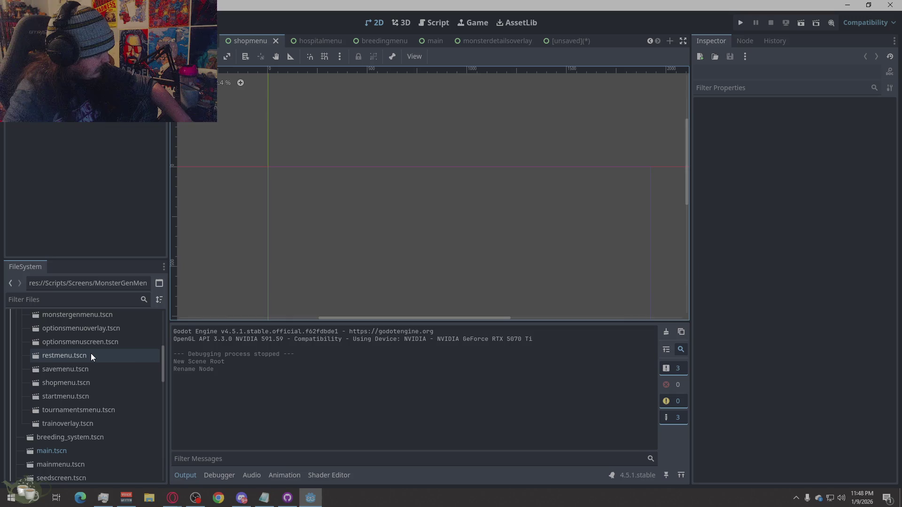
{"action": "scroll", "coordinate": [92, 353], "scroll_direction": "up", "scroll_amount": 2}
{"action": "scroll", "coordinate": [91, 354], "scroll_direction": "up", "scroll_amount": 3}
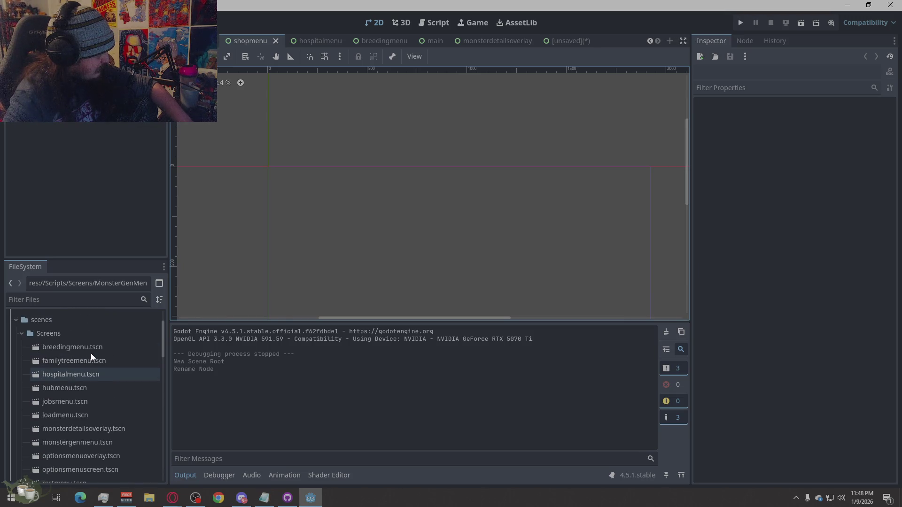
{"action": "scroll", "coordinate": [92, 356], "scroll_direction": "down", "scroll_amount": 9}
{"action": "scroll", "coordinate": [91, 353], "scroll_direction": "up", "scroll_amount": 5}
Delete shopmenu.tscn from the project and close its scene without saving.
{"action": "right_click", "coordinate": [58, 385]}
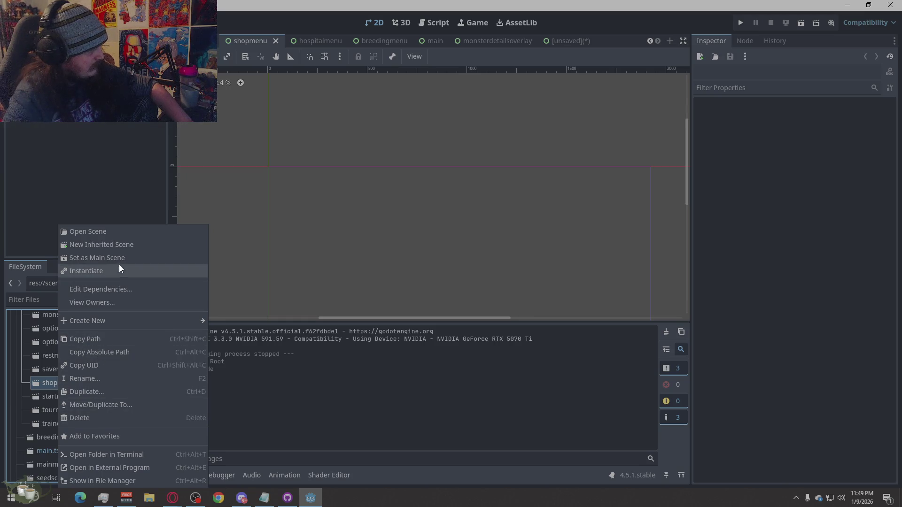
{"action": "left_click", "coordinate": [103, 418]}
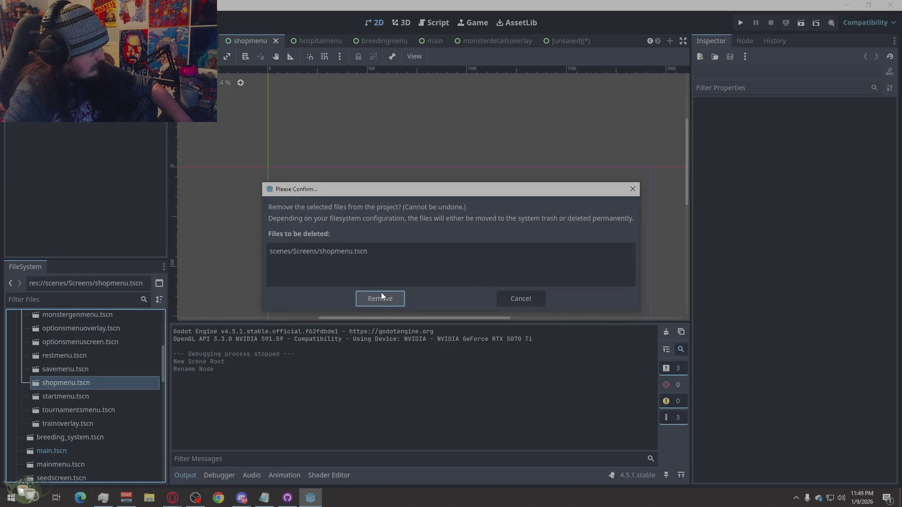
{"action": "left_click", "coordinate": [385, 291]}
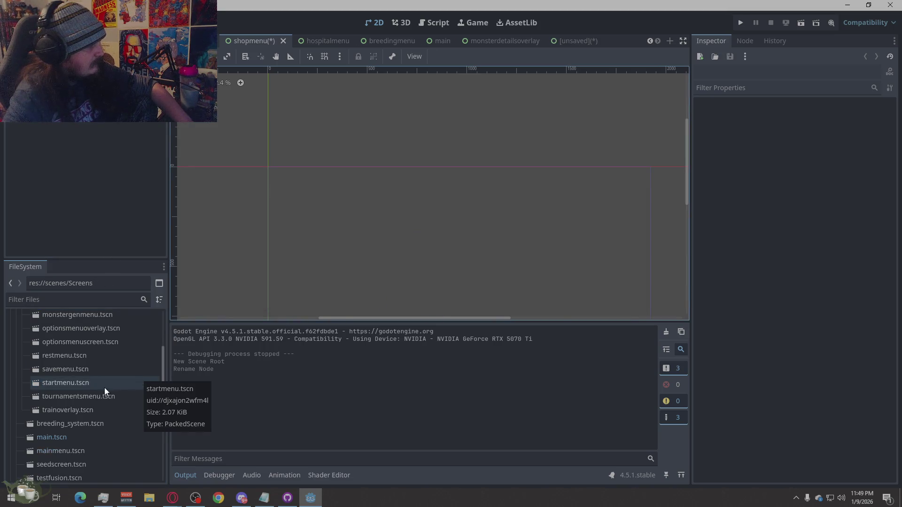
{"action": "left_click", "coordinate": [284, 41]}
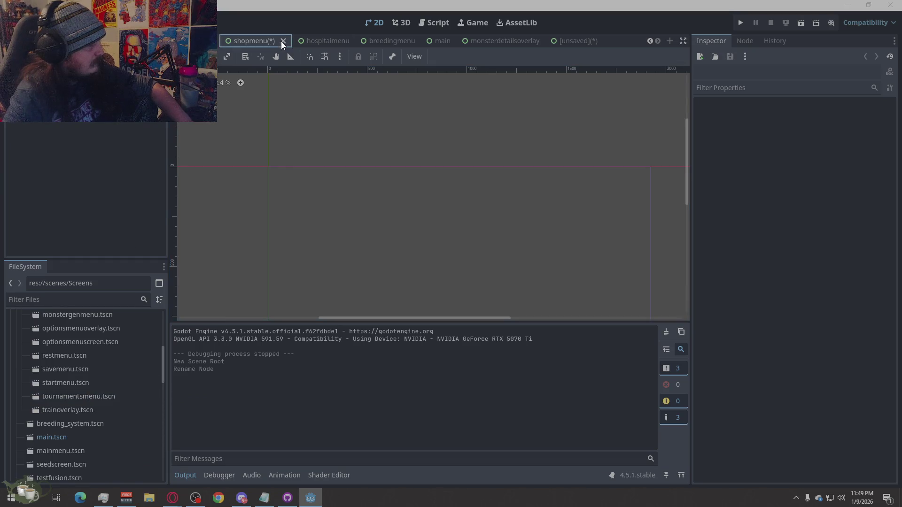
{"action": "left_click", "coordinate": [519, 280]}
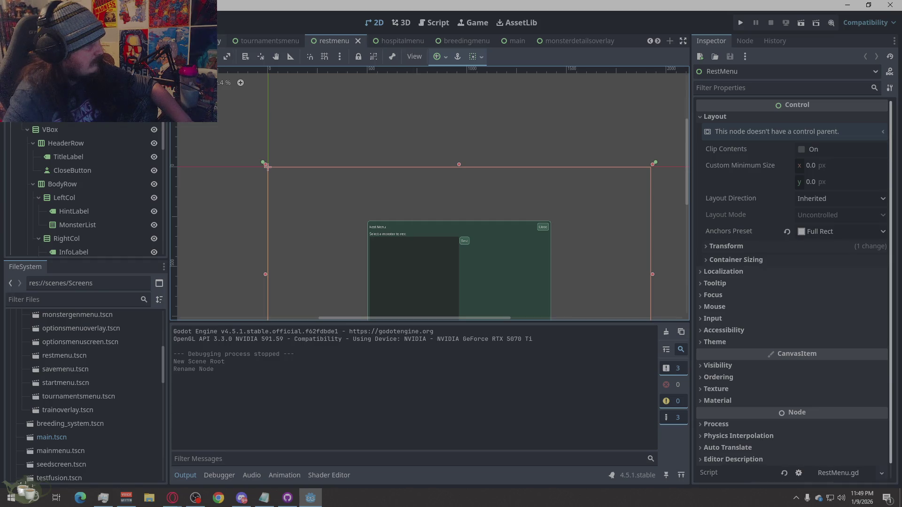
Switch to the hubmenu scene and select its Battle button node.
{"action": "scroll", "coordinate": [283, 45], "scroll_direction": "down", "scroll_amount": 5}
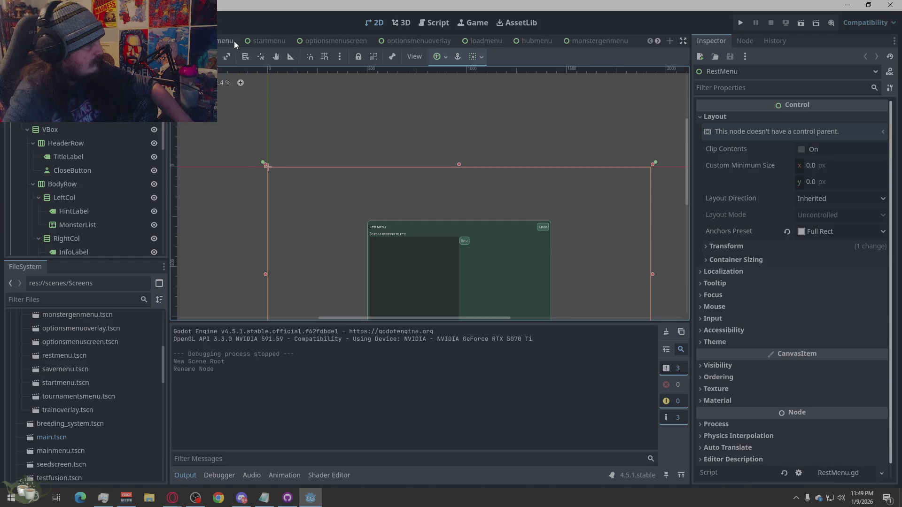
{"action": "scroll", "coordinate": [399, 40], "scroll_direction": "down", "scroll_amount": 2}
{"action": "left_click", "coordinate": [464, 41]}
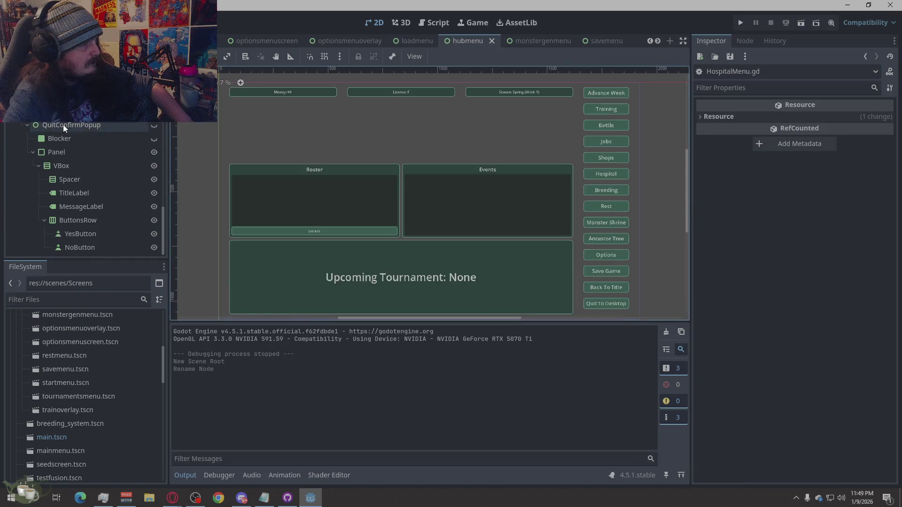
{"action": "scroll", "coordinate": [103, 227], "scroll_direction": "up", "scroll_amount": 5}
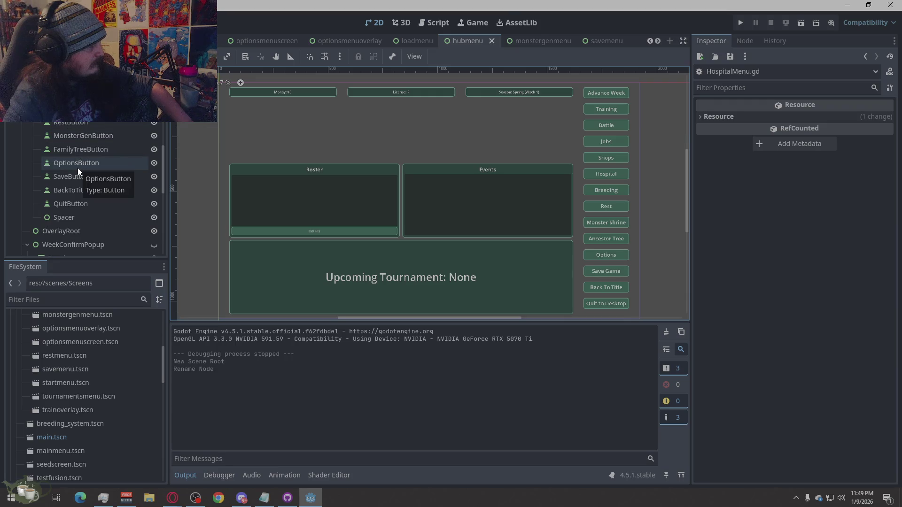
{"action": "scroll", "coordinate": [105, 188], "scroll_direction": "up", "scroll_amount": 2}
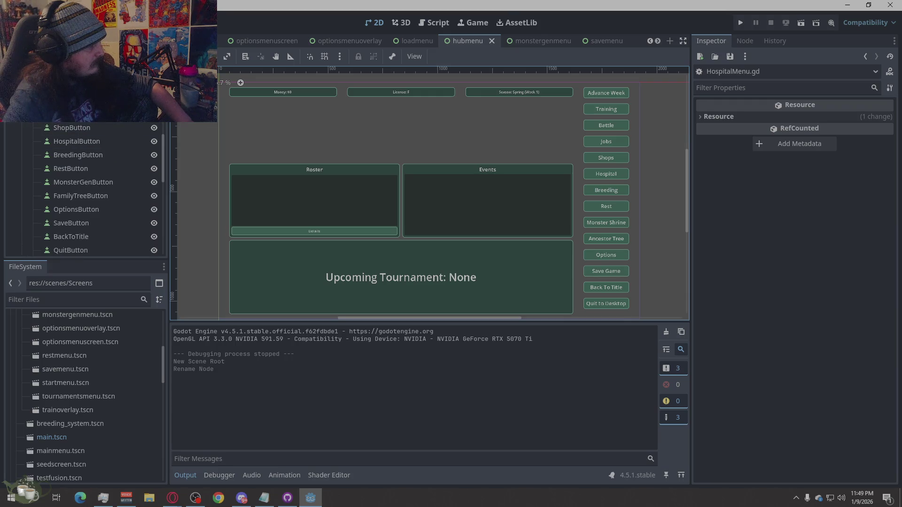
{"action": "left_click", "coordinate": [596, 125]}
Change ShopButton's Text from Shops to Town in the Inspector.
{"action": "left_click", "coordinate": [71, 128]}
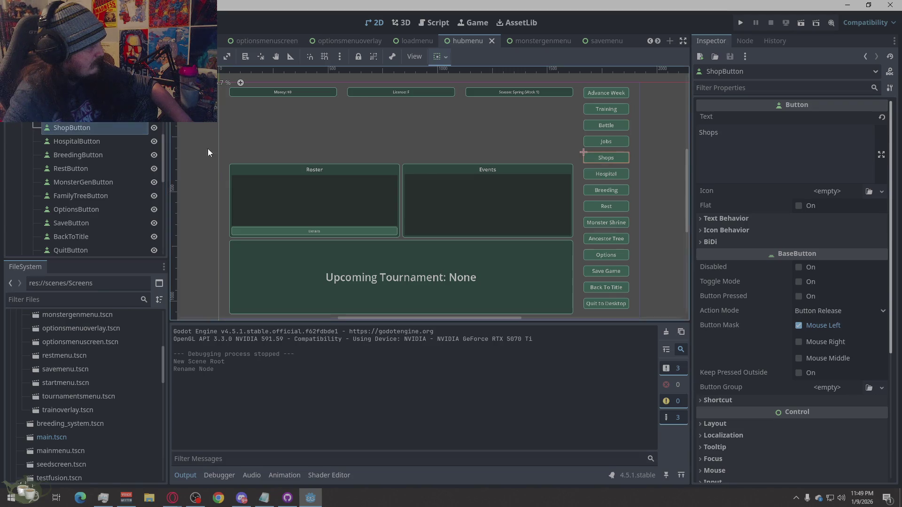
{"action": "key", "text": "ctrl+a"}
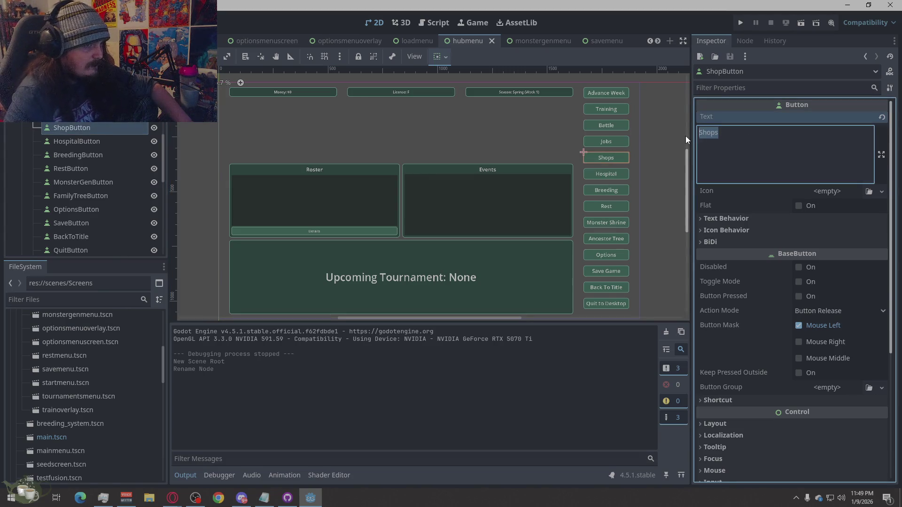
{"action": "type", "text": "Town"}
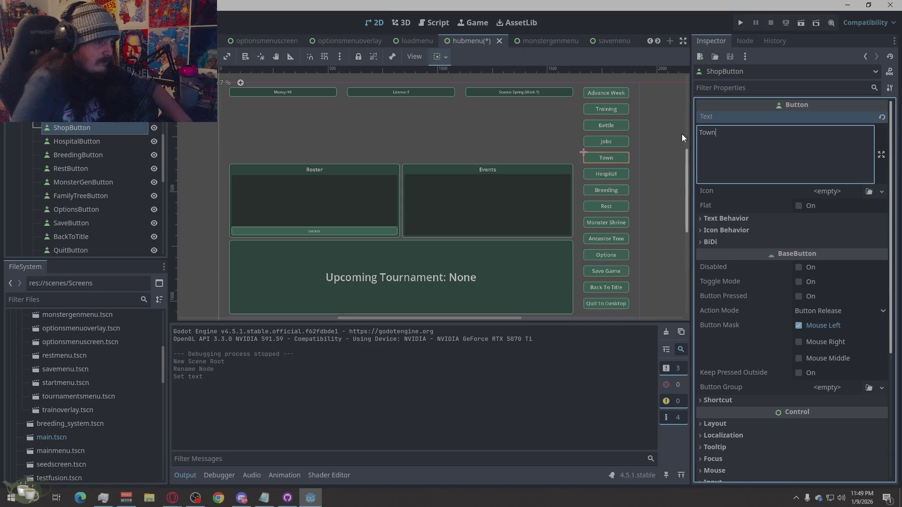
Rename the ShopButton node to TownButton.
{"action": "right_click", "coordinate": [85, 129]}
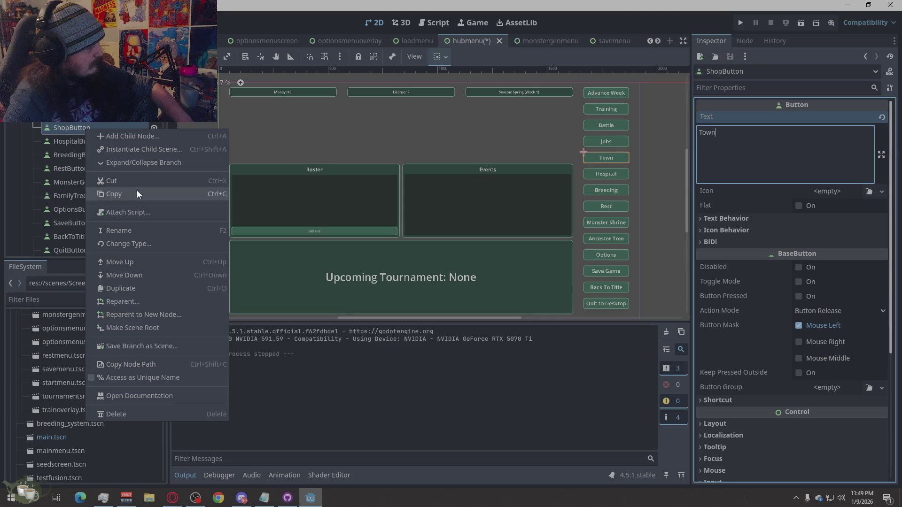
{"action": "left_click", "coordinate": [134, 230]}
{"action": "left_click", "coordinate": [68, 128]}
{"action": "key", "text": "BackSpace"}
{"action": "key", "text": "BackSpace"}
{"action": "key", "text": "BackSpace"}
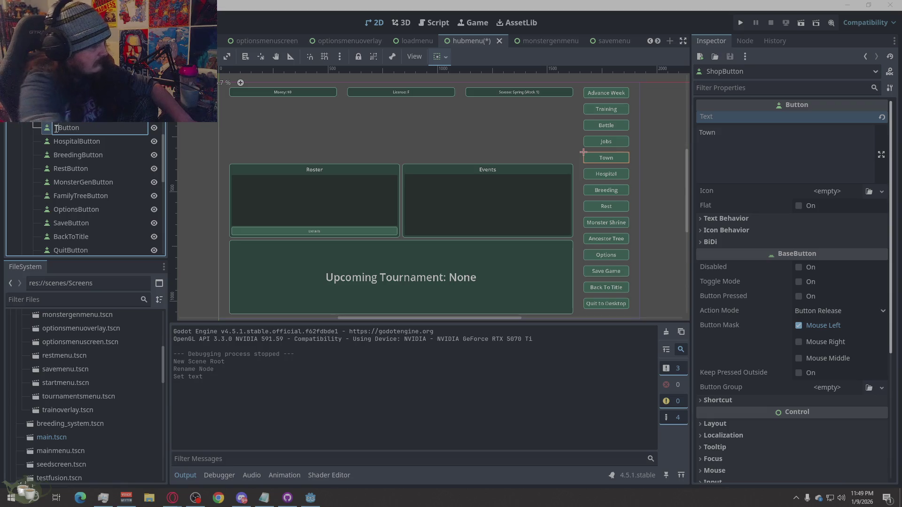
{"action": "type", "text": "Town"}
{"action": "key", "text": "Return"}
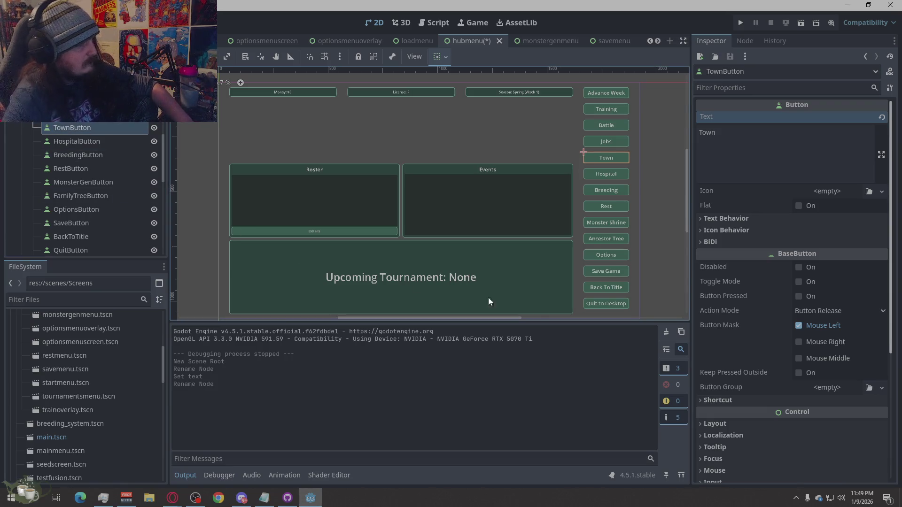
{"action": "left_click", "coordinate": [667, 236]}
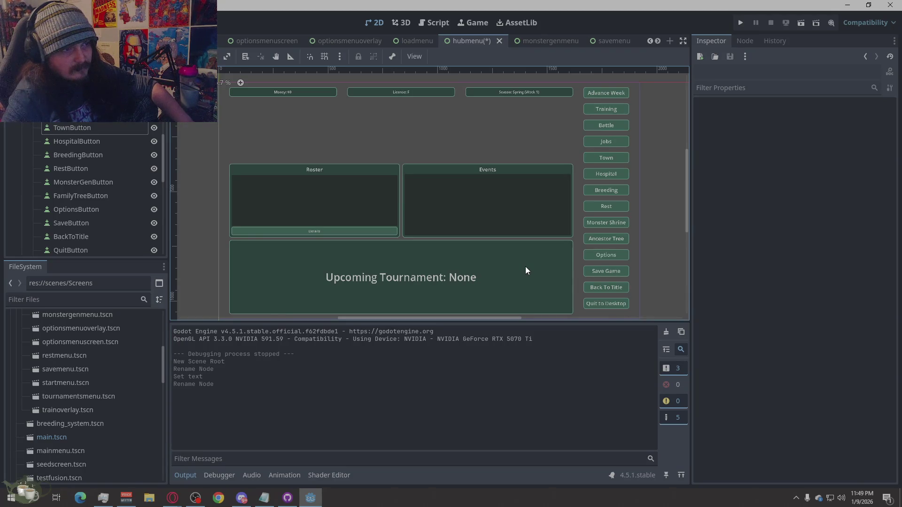
{"action": "left_click", "coordinate": [71, 114]}
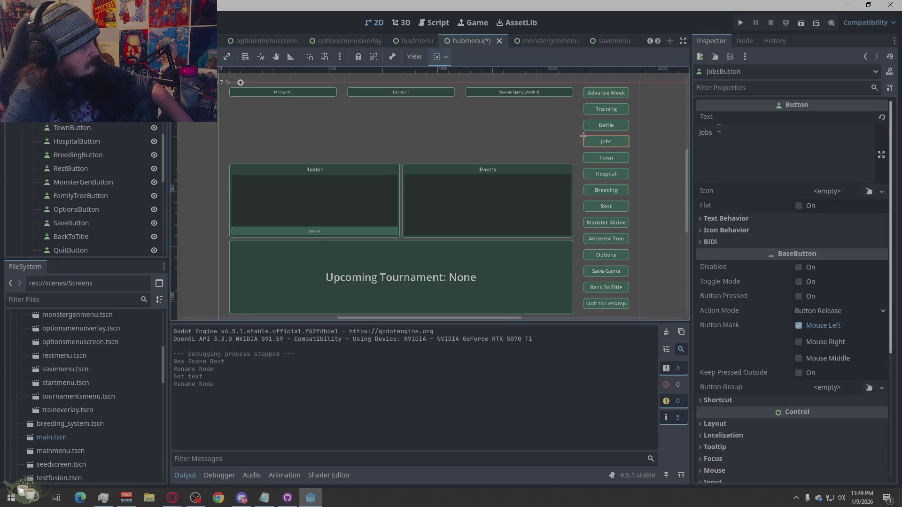
Change the JobsButton's Inspector text from 'Jobs' to 'Job Board'.
{"action": "left_click", "coordinate": [733, 141]}
{"action": "key", "text": "BackSpace"}
{"action": "type", "text": "Boa"}
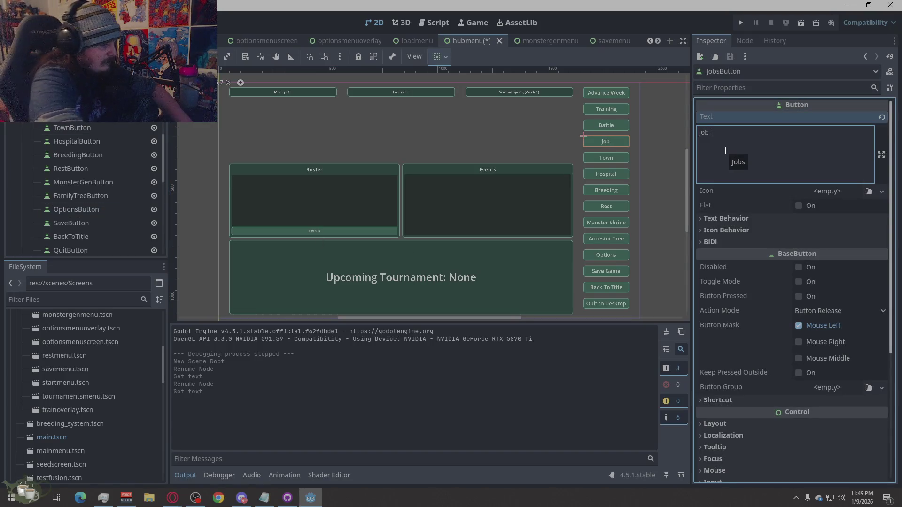
{"action": "type", "text": "rd"}
{"action": "left_click", "coordinate": [664, 173]}
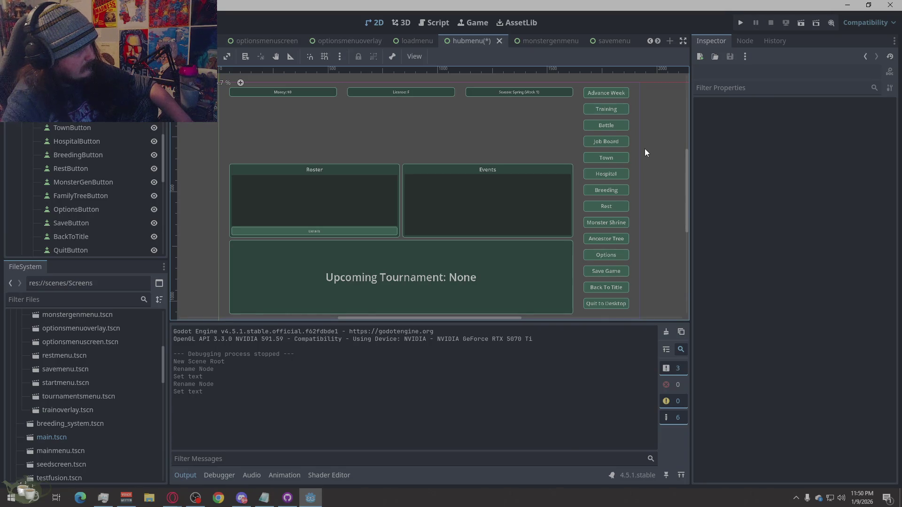
Set the Right VBoxContainer's alignment to Begin and reveal its container sizing options.
{"action": "left_click", "coordinate": [623, 156]}
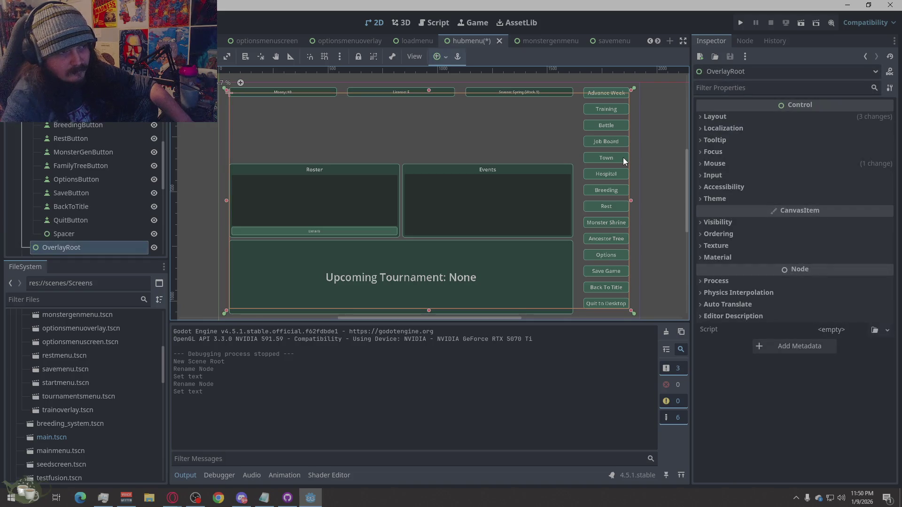
{"action": "scroll", "coordinate": [70, 184], "scroll_direction": "up", "scroll_amount": 5}
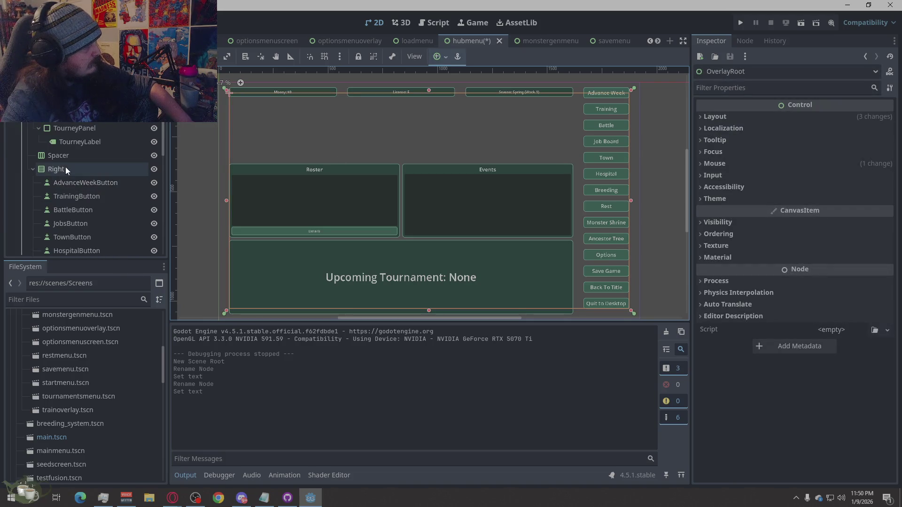
{"action": "left_click", "coordinate": [66, 169]}
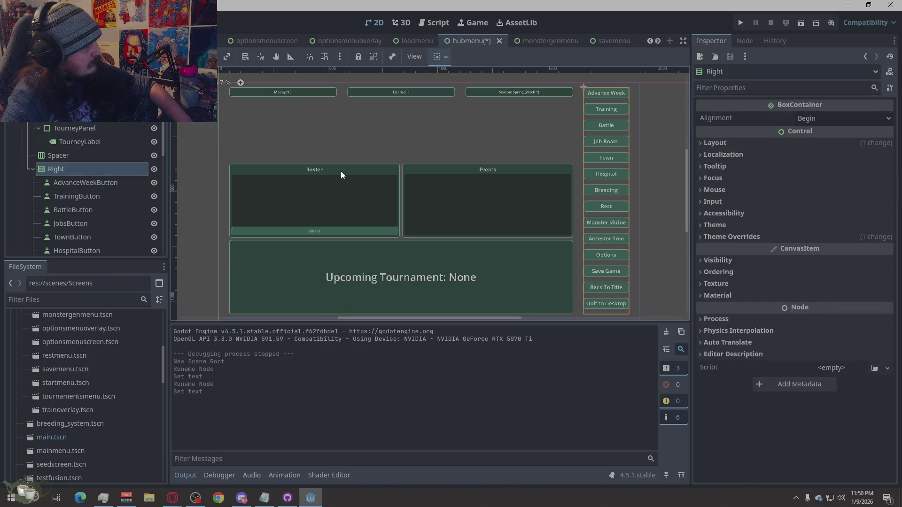
{"action": "left_click", "coordinate": [798, 117]}
{"action": "left_click", "coordinate": [818, 146]}
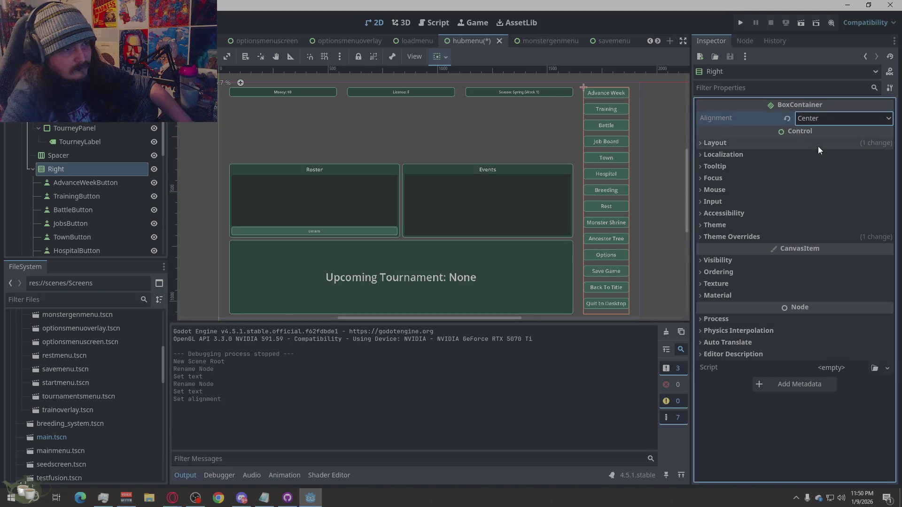
{"action": "left_click", "coordinate": [819, 119]}
{"action": "left_click", "coordinate": [811, 133]}
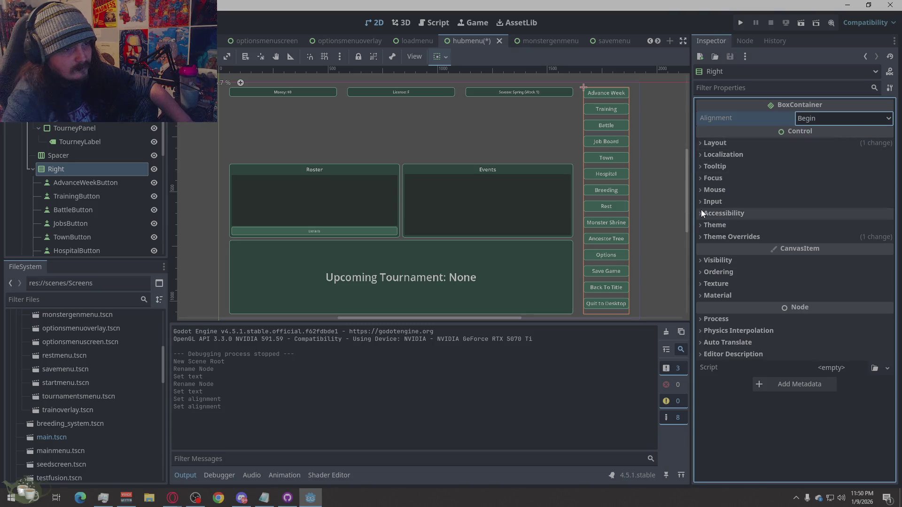
{"action": "left_click", "coordinate": [715, 142]}
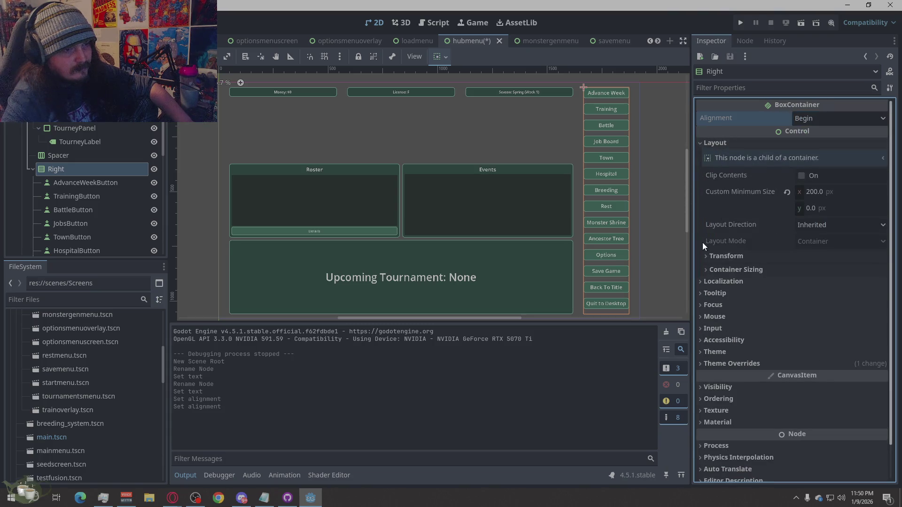
{"action": "left_click", "coordinate": [729, 269]}
{"action": "left_click", "coordinate": [822, 304]}
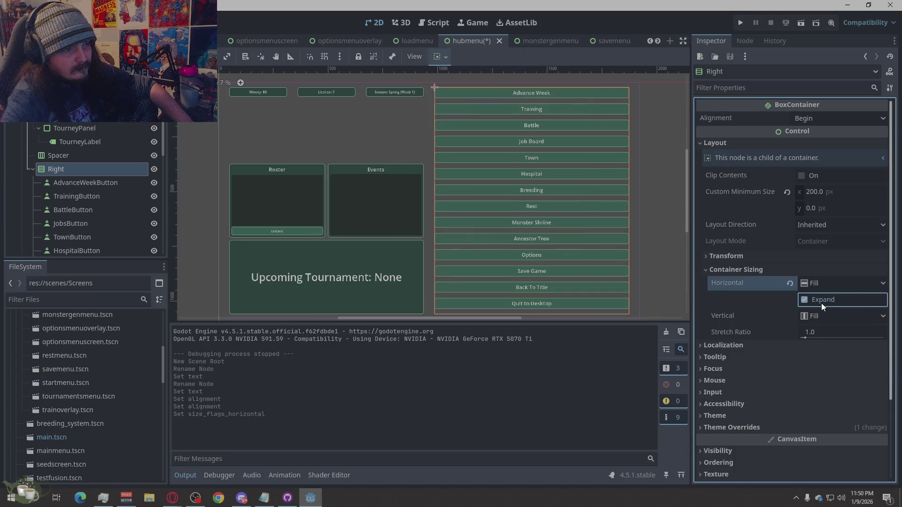
{"action": "left_click", "coordinate": [821, 302]}
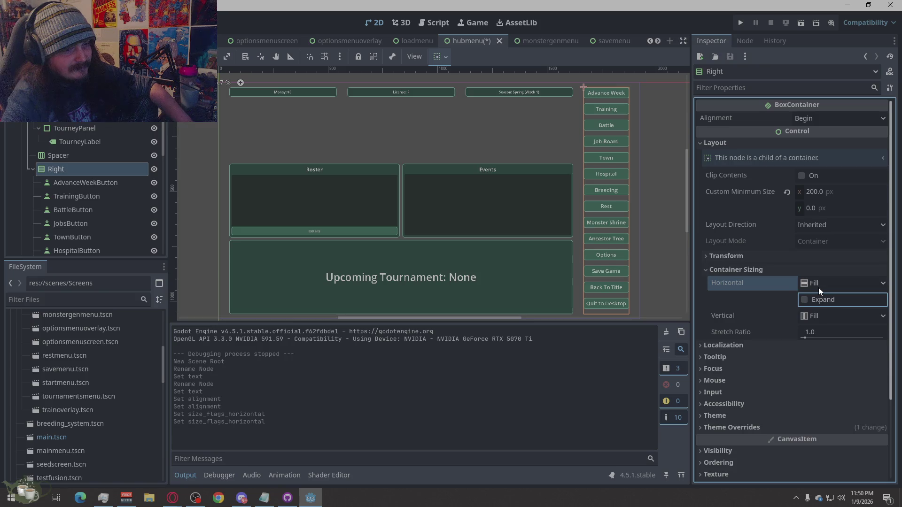
{"action": "left_click", "coordinate": [818, 288]}
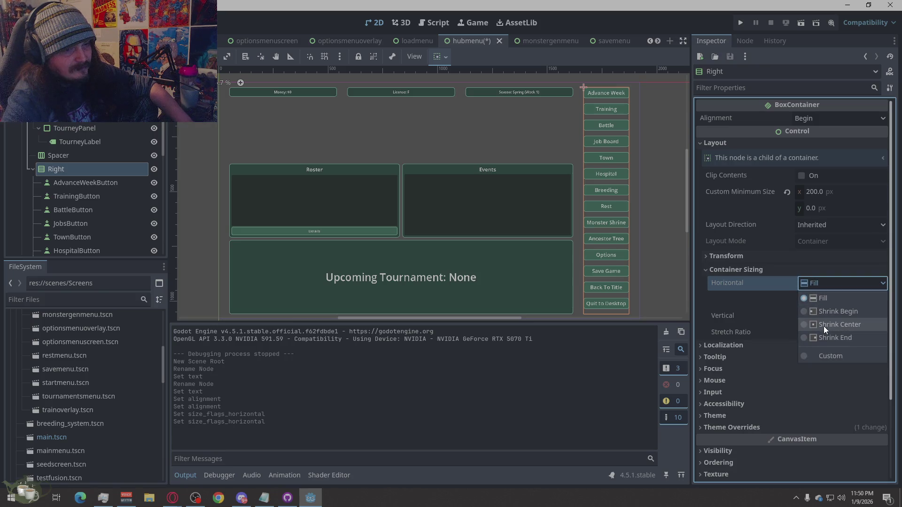
{"action": "left_click", "coordinate": [824, 326]}
{"action": "left_click", "coordinate": [825, 300]}
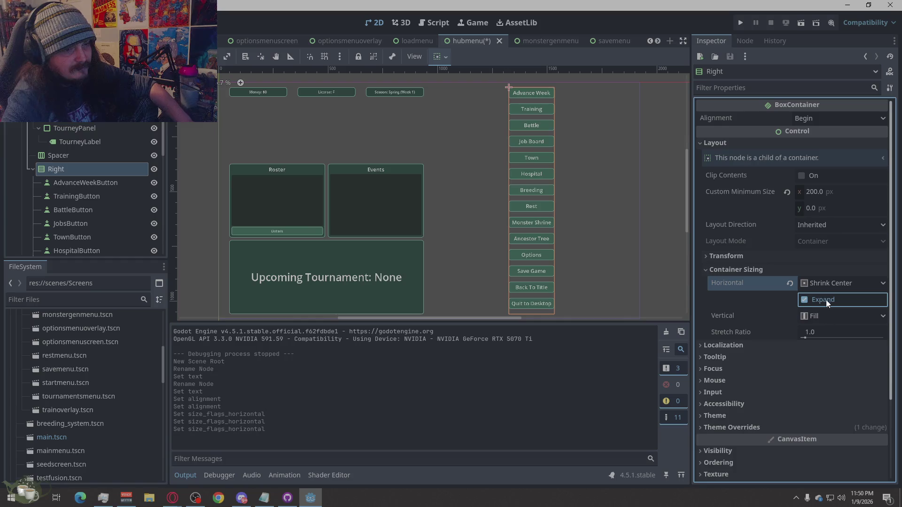
{"action": "left_click", "coordinate": [825, 299]}
{"action": "left_click", "coordinate": [826, 312]}
{"action": "left_click", "coordinate": [833, 355]}
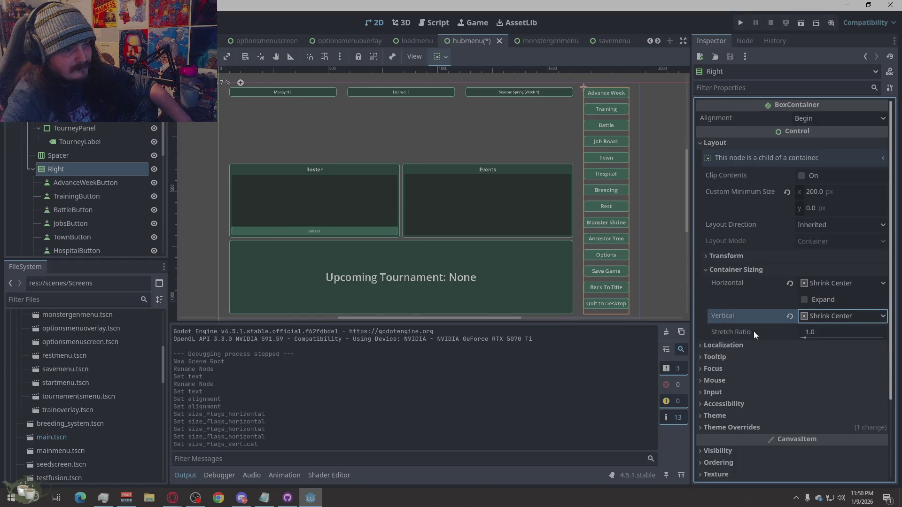
{"action": "left_click", "coordinate": [828, 283]}
{"action": "left_click", "coordinate": [822, 296]}
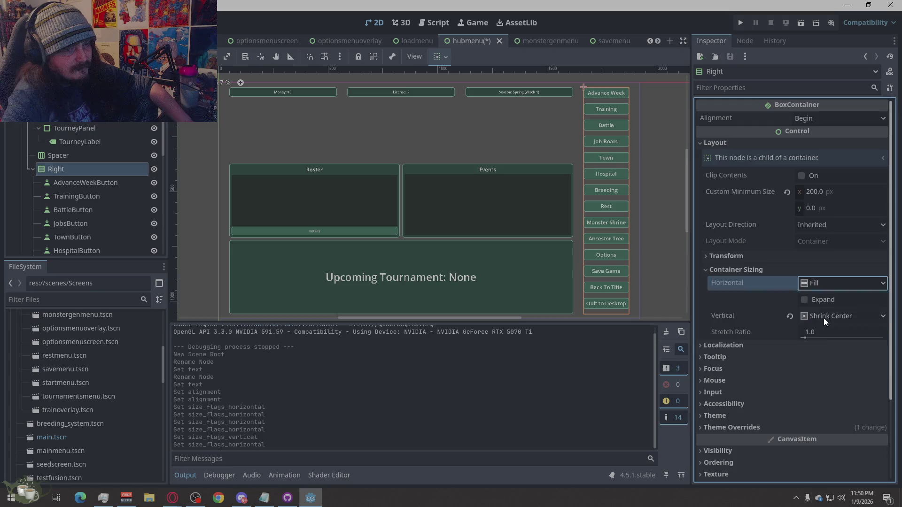
{"action": "left_click", "coordinate": [824, 316]}
{"action": "left_click", "coordinate": [823, 328]}
{"action": "scroll", "coordinate": [803, 277], "scroll_direction": "down", "scroll_amount": 5}
{"action": "scroll", "coordinate": [804, 278], "scroll_direction": "up", "scroll_amount": 5}
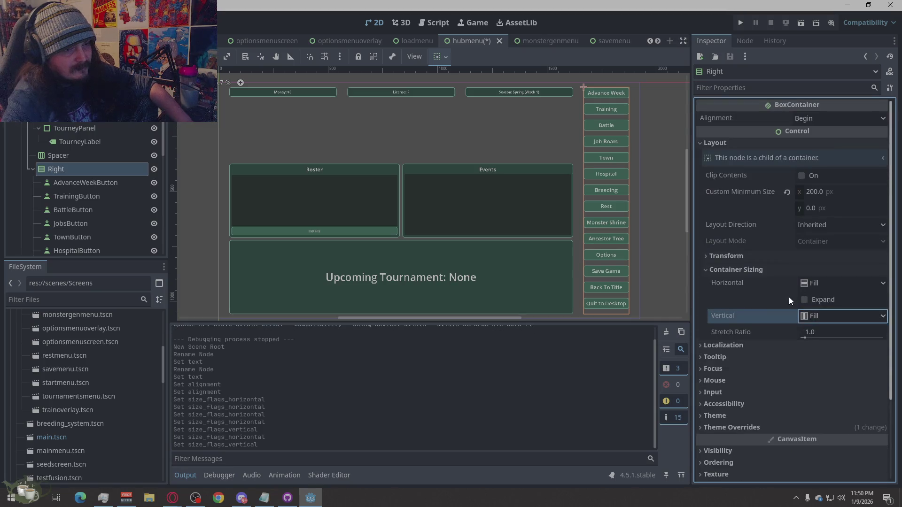
{"action": "left_click", "coordinate": [827, 224]}
{"action": "left_click", "coordinate": [825, 229]}
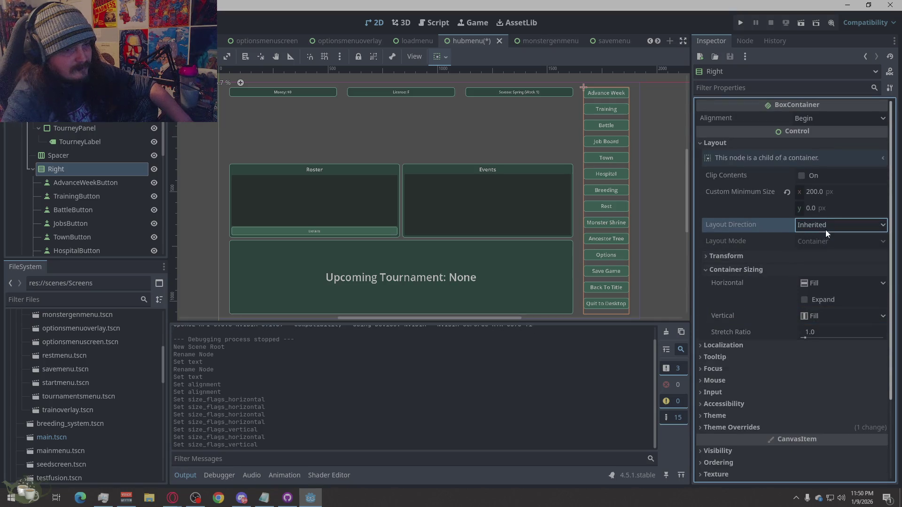
{"action": "left_click", "coordinate": [705, 268]}
{"action": "left_click", "coordinate": [704, 258]}
{"action": "left_click", "coordinate": [704, 259]}
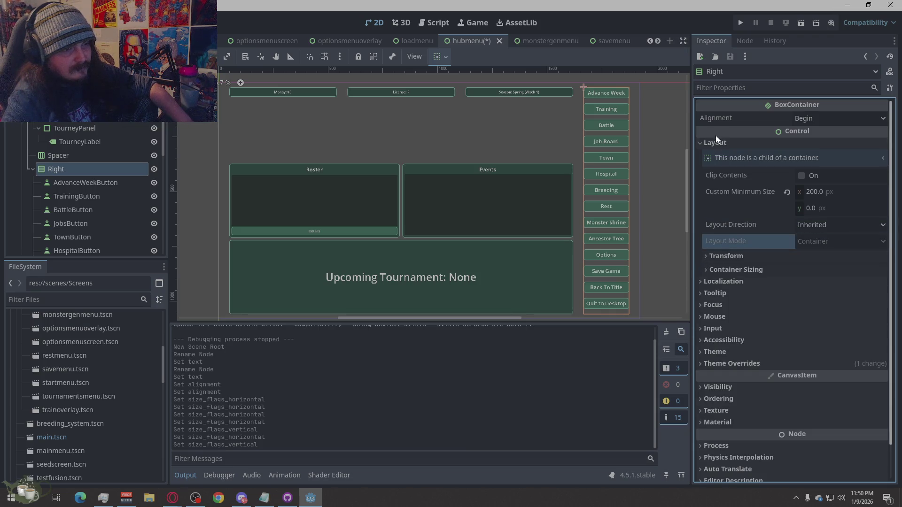
{"action": "left_click", "coordinate": [700, 145]}
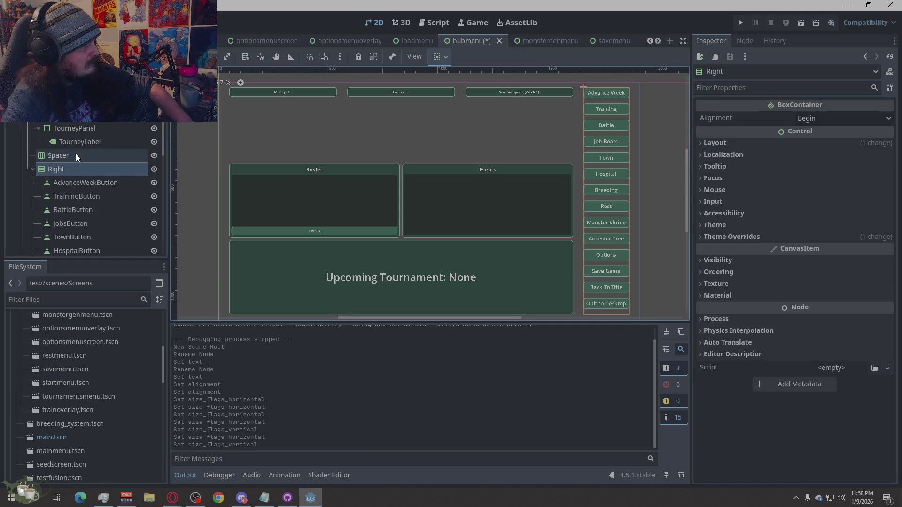
{"action": "left_click", "coordinate": [64, 186]}
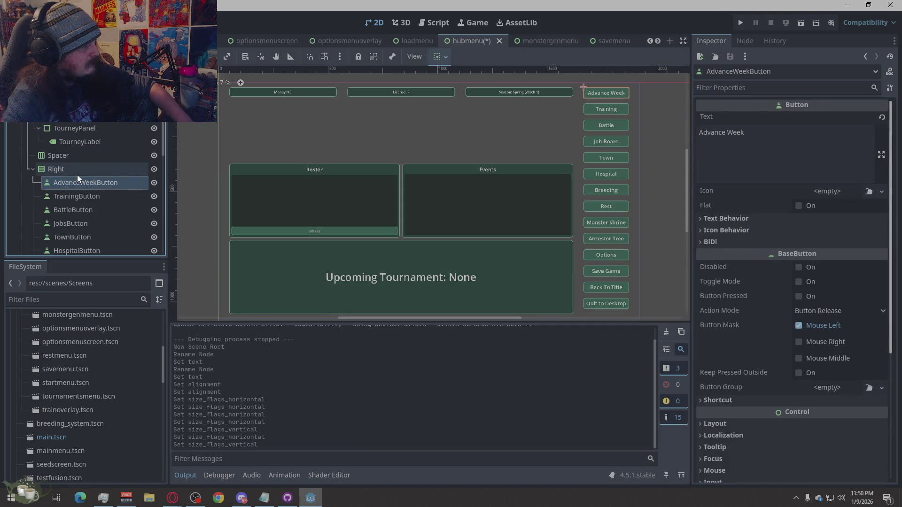
Deselect all nodes, save the hubmenu scene with Ctrl+S, and run the project.
{"action": "left_click", "coordinate": [70, 181]}
{"action": "left_click", "coordinate": [75, 168]}
{"action": "scroll", "coordinate": [58, 184], "scroll_direction": "up", "scroll_amount": 3}
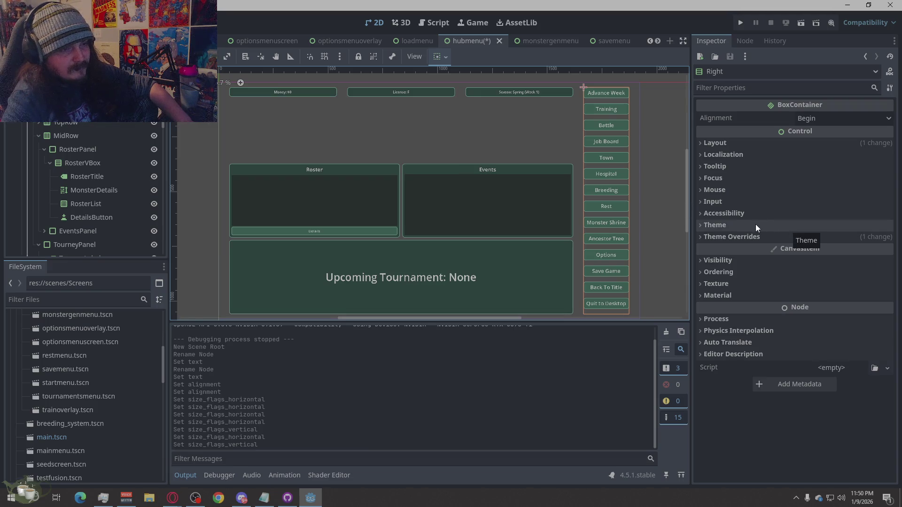
{"action": "left_click", "coordinate": [654, 207]}
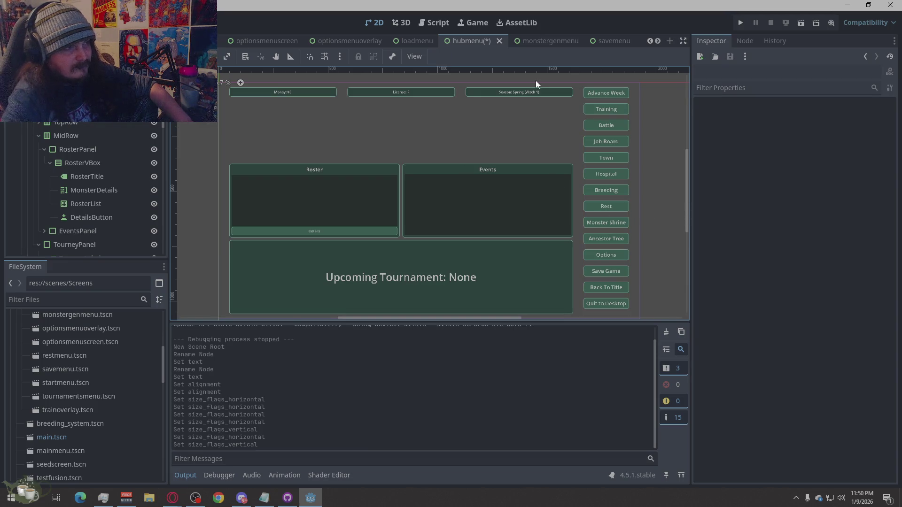
{"action": "key", "text": "ctrl+s"}
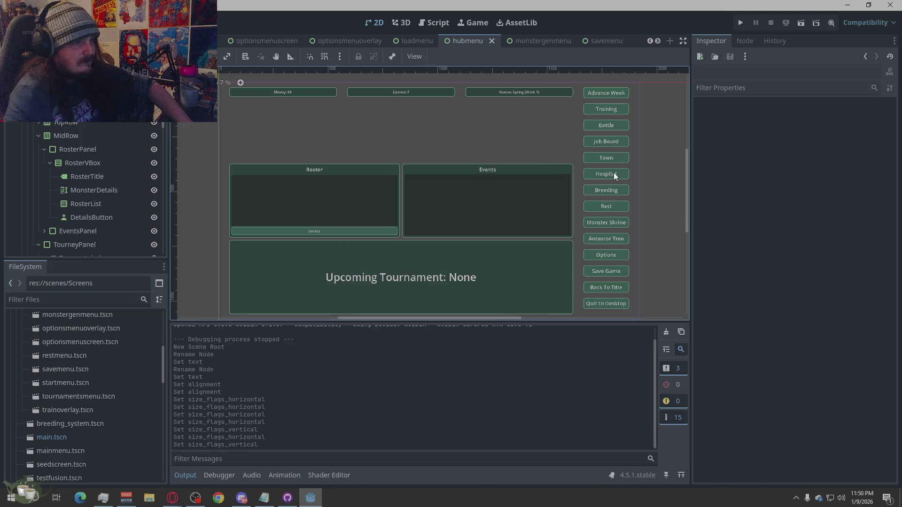
{"action": "left_click", "coordinate": [736, 23]}
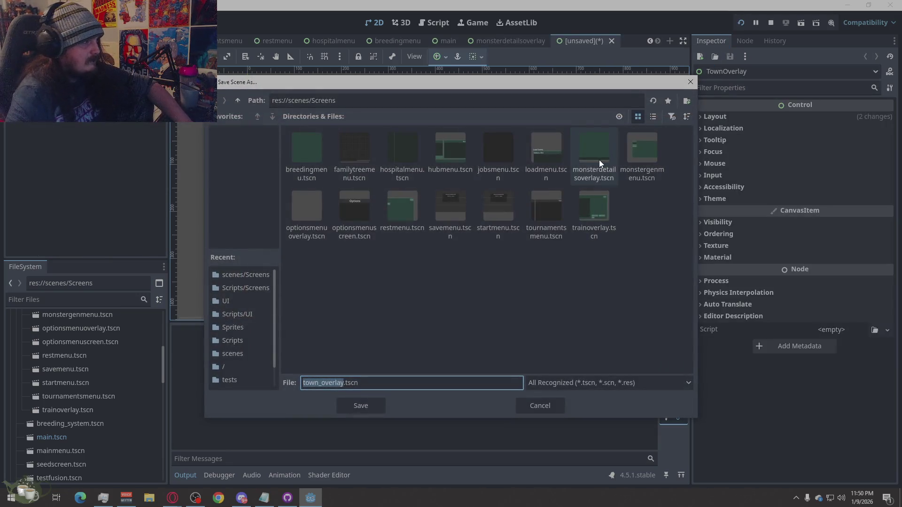
Cancel the save prompt and select 'Shop' on Main.gd line 18.
{"action": "left_click", "coordinate": [534, 401]}
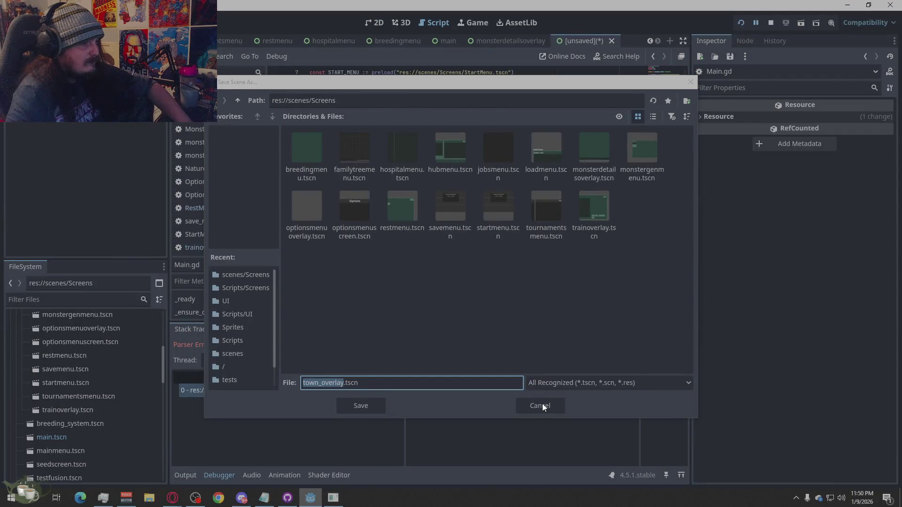
{"action": "left_click", "coordinate": [542, 405]}
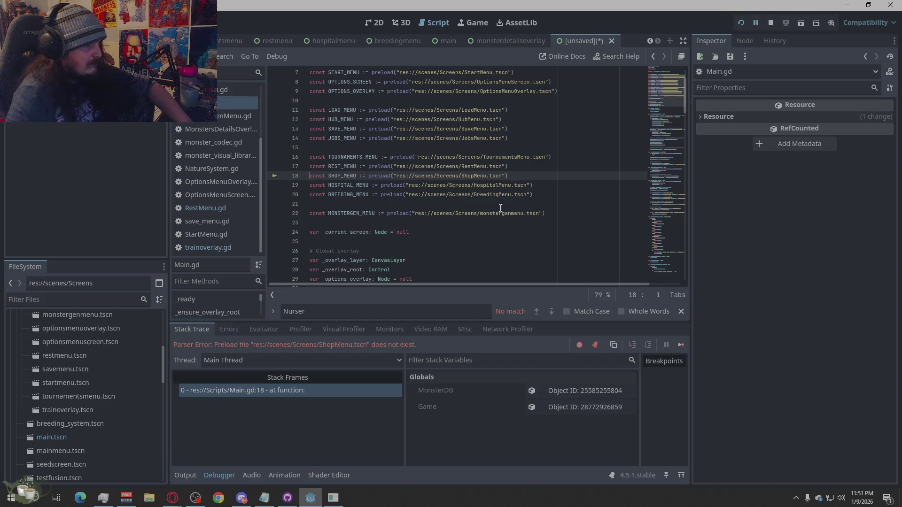
{"action": "left_click_drag", "start_coordinate": [474, 176], "coordinate": [461, 175]}
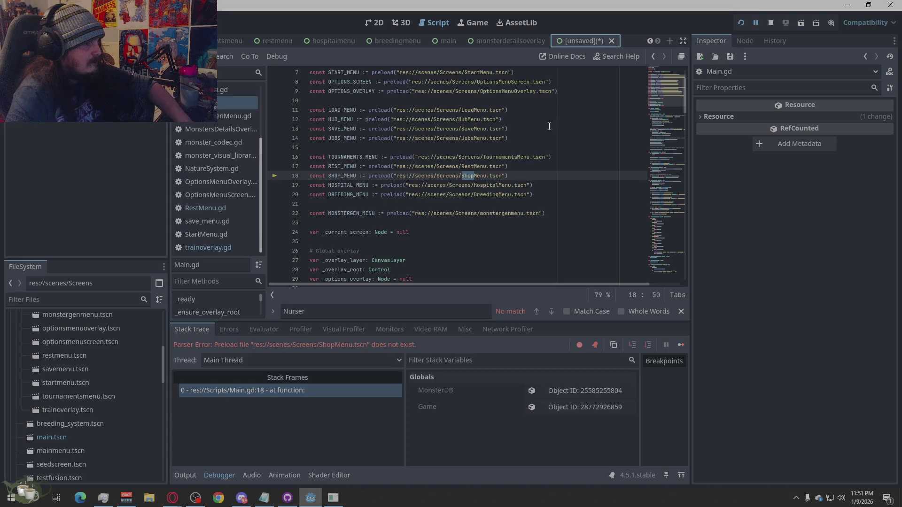
Switch to the unsaved town overlay scene and save it.
{"action": "scroll", "coordinate": [545, 183], "scroll_direction": "up", "scroll_amount": 2}
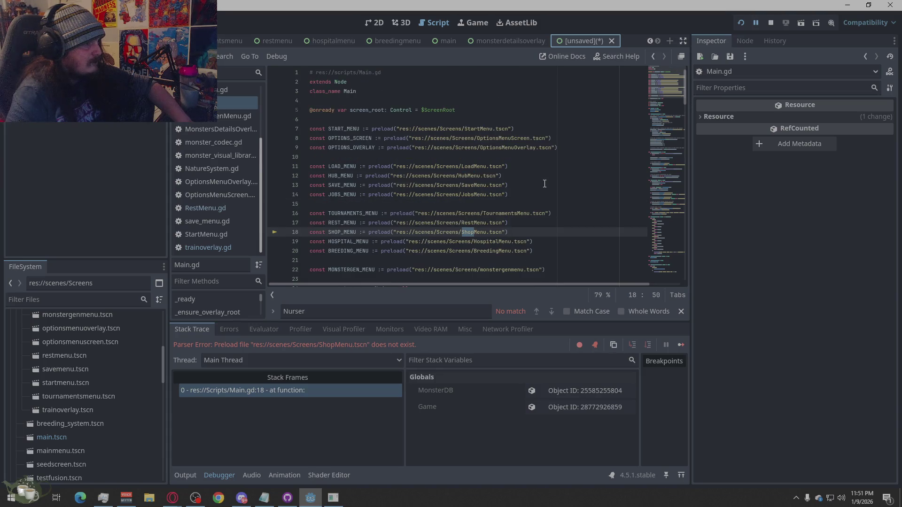
{"action": "left_click", "coordinate": [581, 39]}
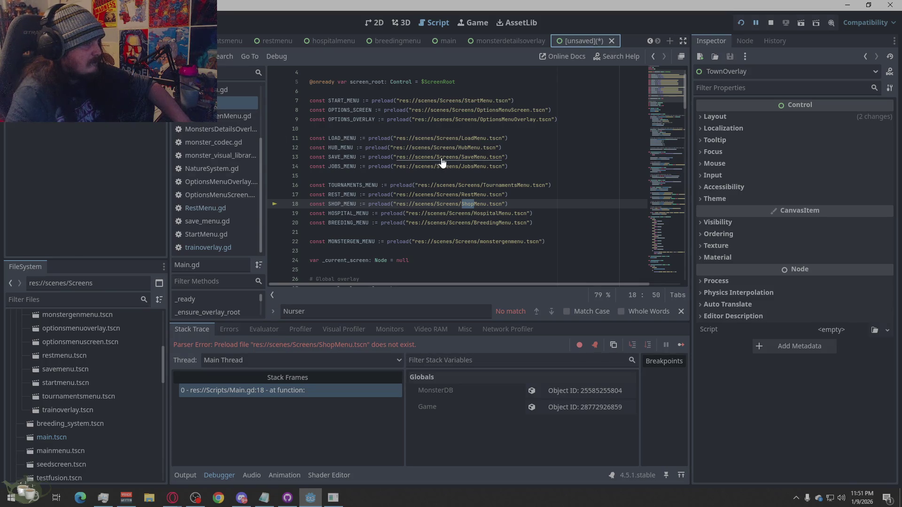
{"action": "key", "text": "ctrl+s"}
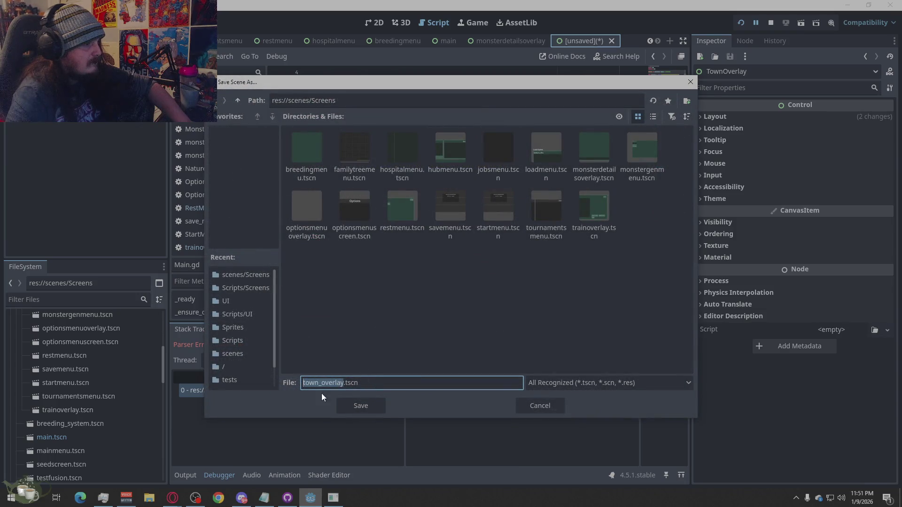
Save the town scene as townmenu.tscn.
{"action": "left_click", "coordinate": [330, 387]}
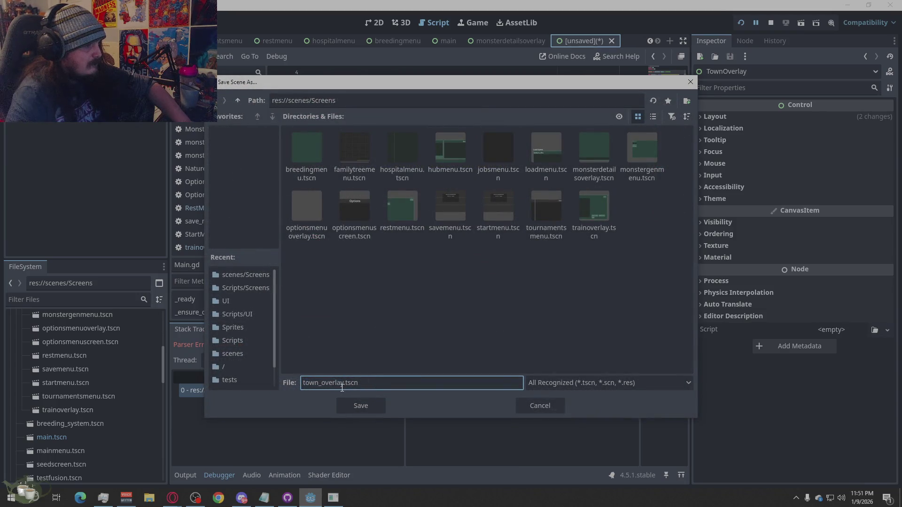
{"action": "mouse_move", "coordinate": [328, 387]}
{"action": "left_mouse_down"}
{"action": "mouse_move", "coordinate": [343, 385]}
{"action": "mouse_move", "coordinate": [319, 388]}
{"action": "left_mouse_up"}
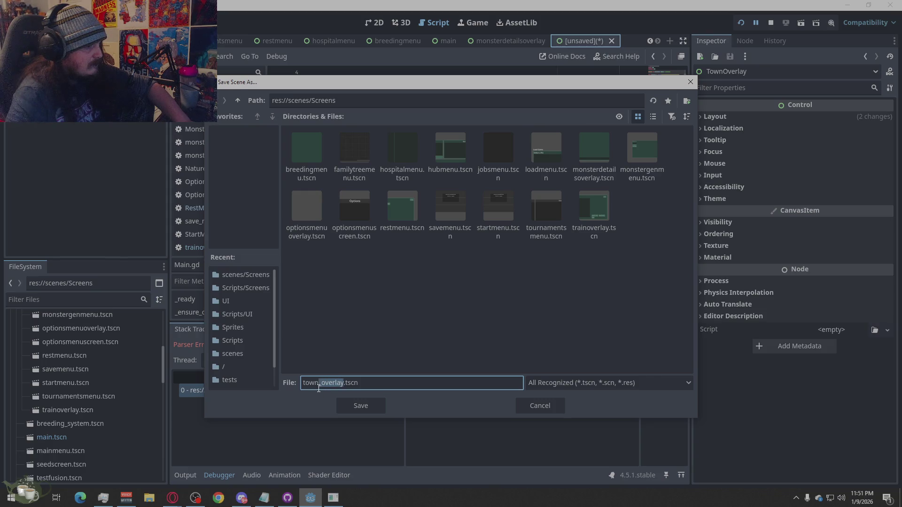
{"action": "type", "text": "menu"}
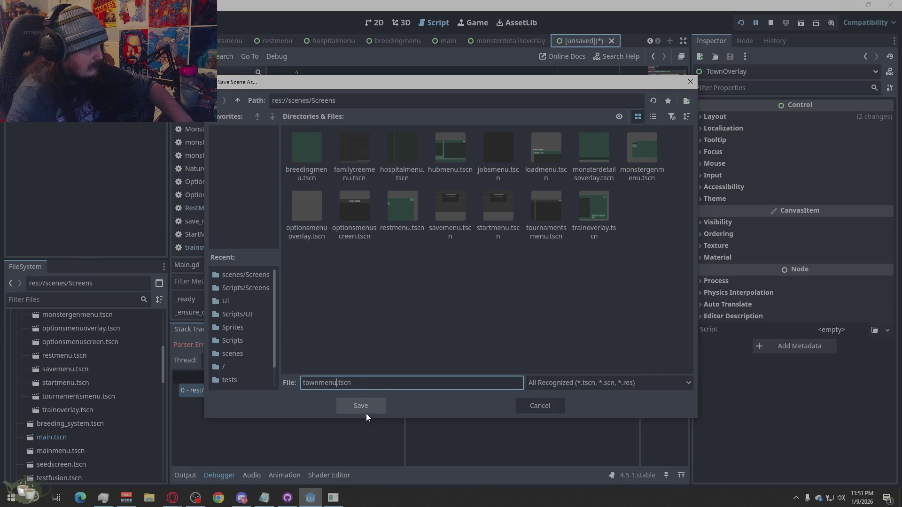
{"action": "left_click", "coordinate": [363, 407]}
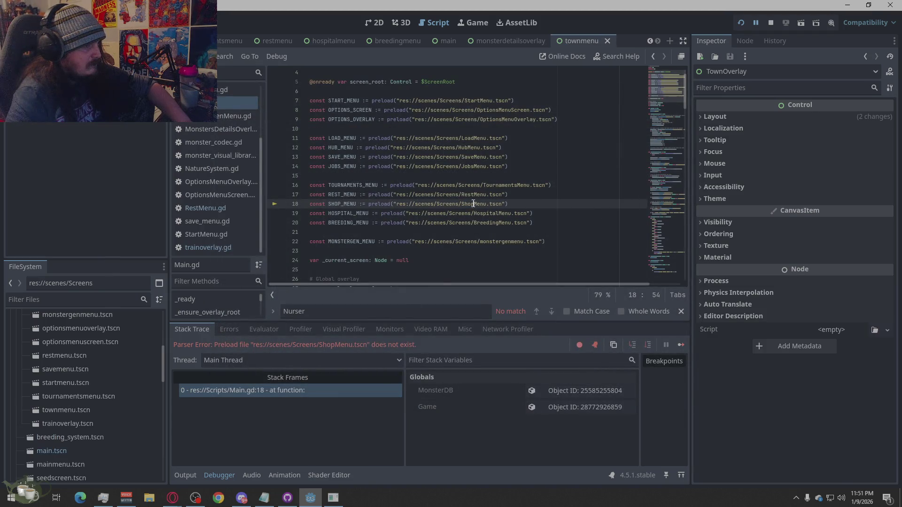
Make line 18 preload TownMenu.tscn, stop debugging, and relaunch the project.
{"action": "type", "text": "Town"}
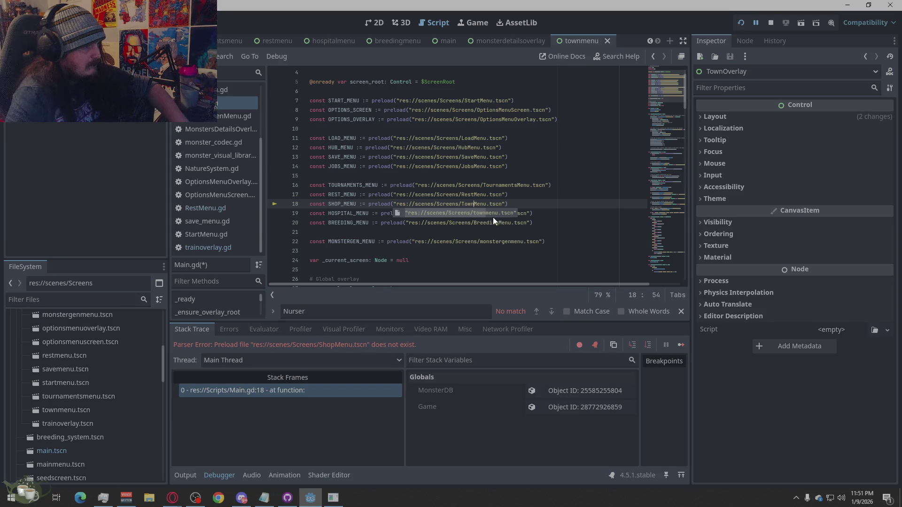
{"action": "left_click", "coordinate": [515, 187]}
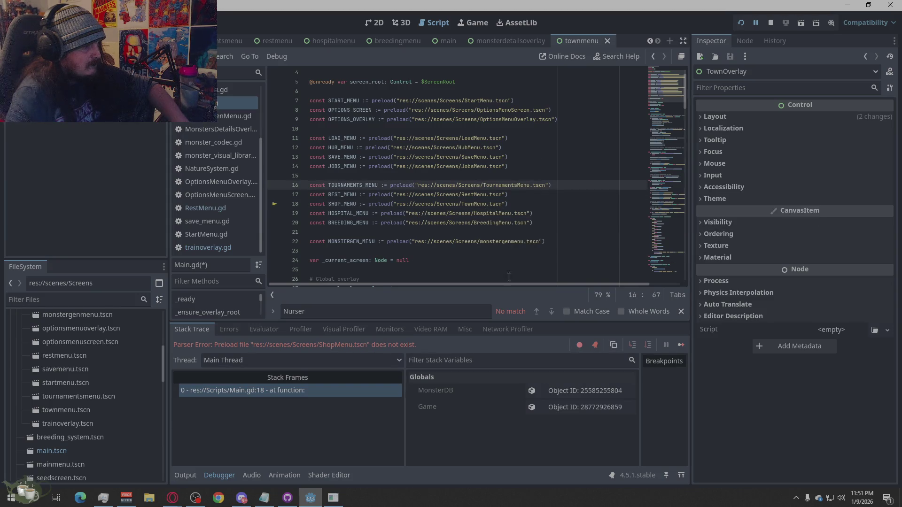
{"action": "left_click", "coordinate": [774, 23]}
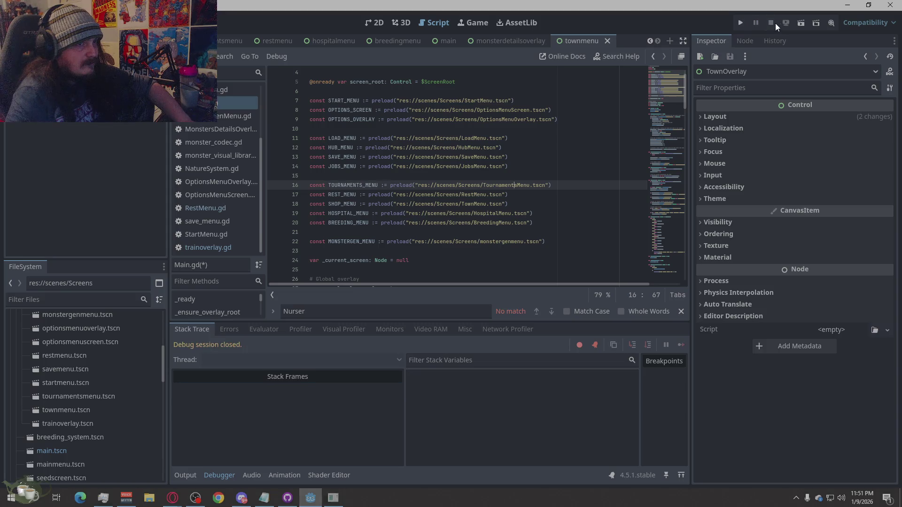
{"action": "left_click", "coordinate": [740, 24]}
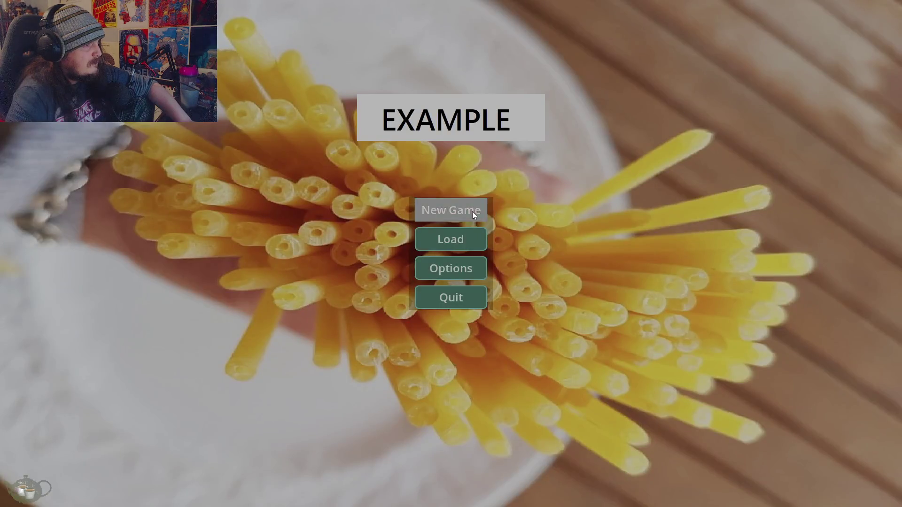
Start a new game and check the Ancestor Tree and Monster Shrine panels.
{"action": "left_click", "coordinate": [475, 210]}
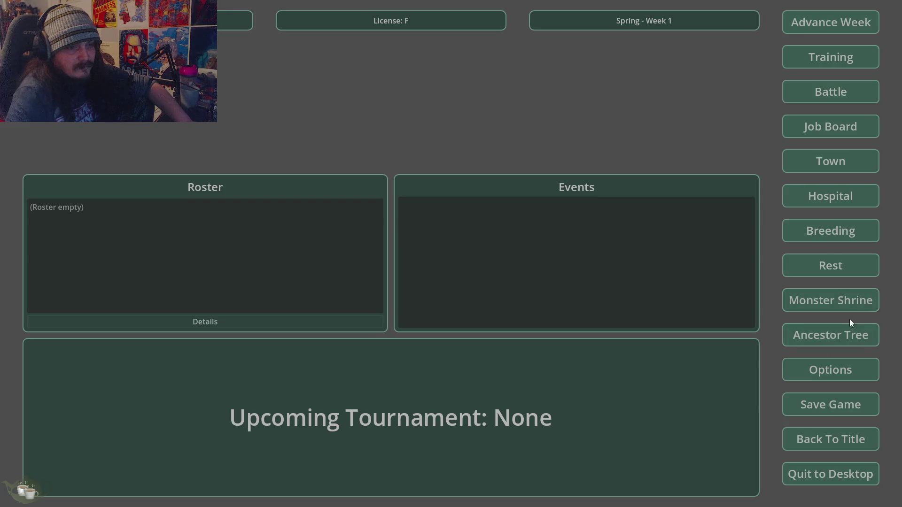
{"action": "left_click", "coordinate": [847, 337]}
{"action": "left_click", "coordinate": [855, 38]}
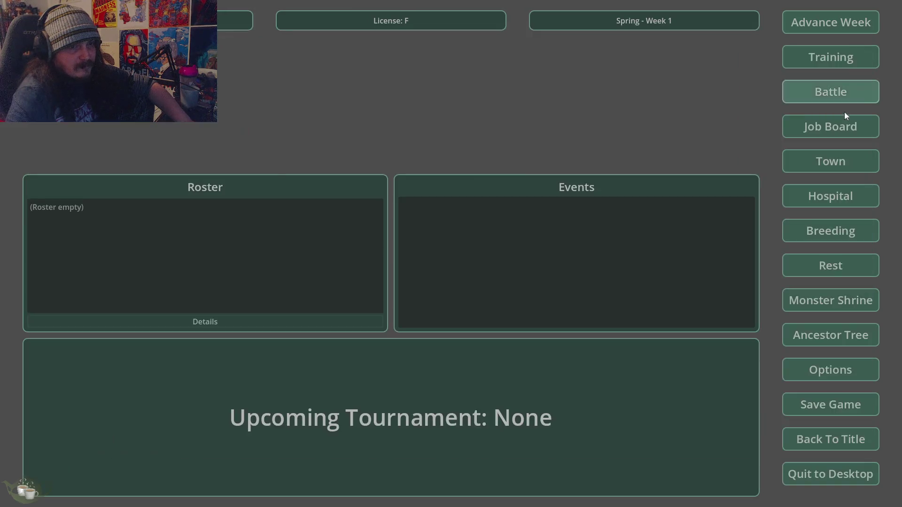
{"action": "left_click", "coordinate": [830, 297]}
{"action": "left_click", "coordinate": [621, 148]}
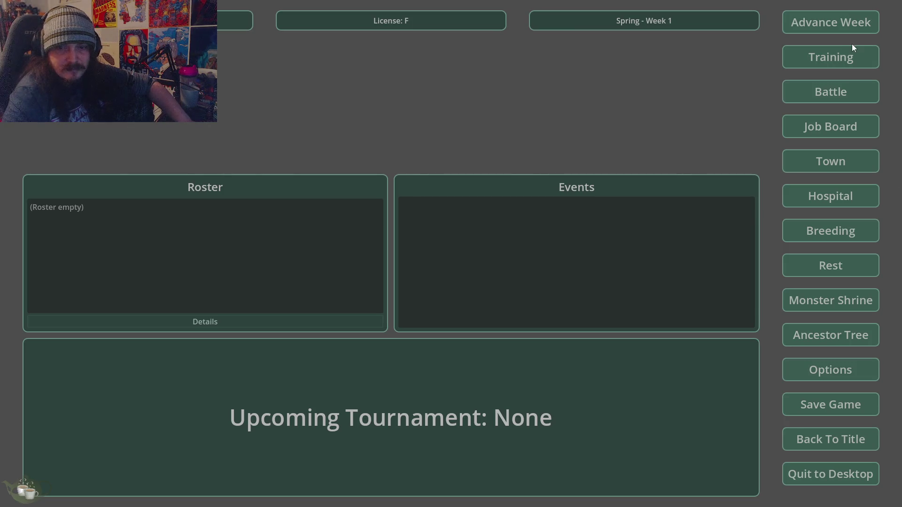
Return to the title screen, confirm, and quit the game.
{"action": "left_click", "coordinate": [811, 445]}
{"action": "key", "text": "Return"}
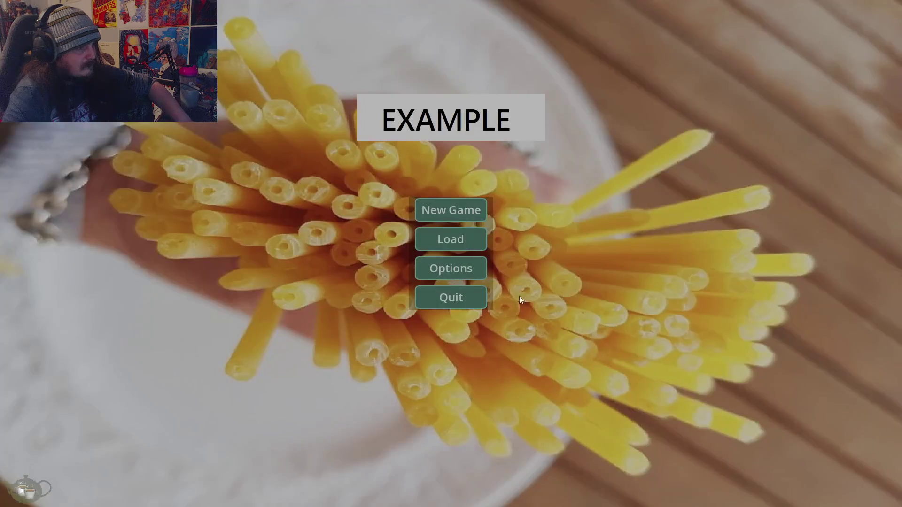
{"action": "left_click", "coordinate": [448, 305]}
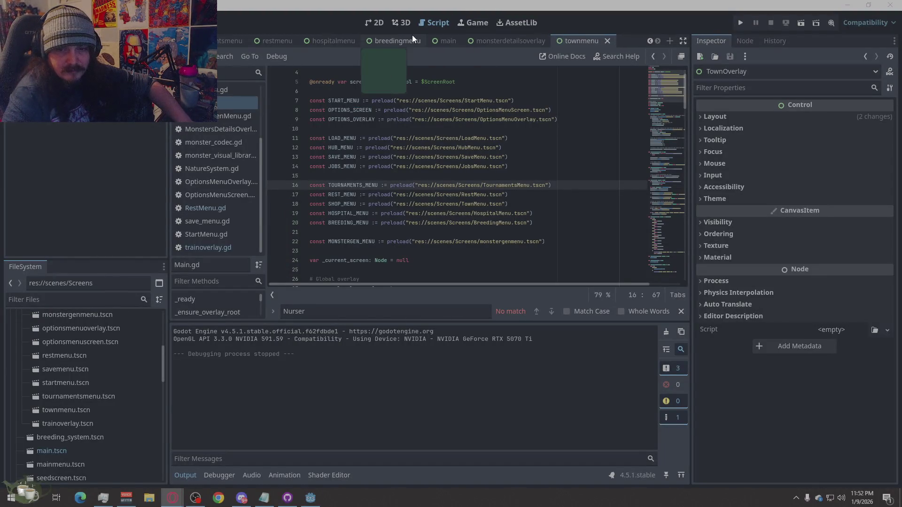
Replace all of Game.gd with the pasted code and save it.
{"action": "scroll", "coordinate": [219, 127], "scroll_direction": "up", "scroll_amount": 3}
{"action": "scroll", "coordinate": [219, 127], "scroll_direction": "up", "scroll_amount": 3}
{"action": "left_click", "coordinate": [217, 129]}
{"action": "right_click", "coordinate": [463, 195]}
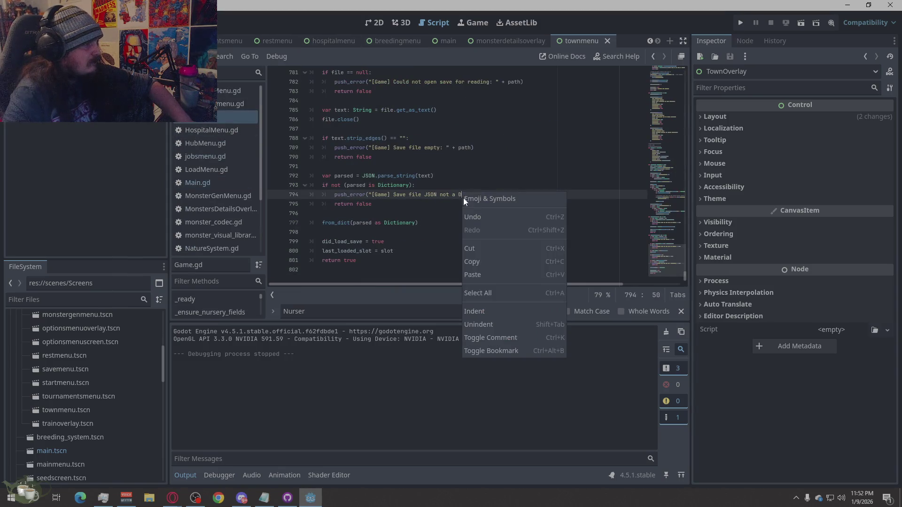
{"action": "left_click", "coordinate": [479, 296]}
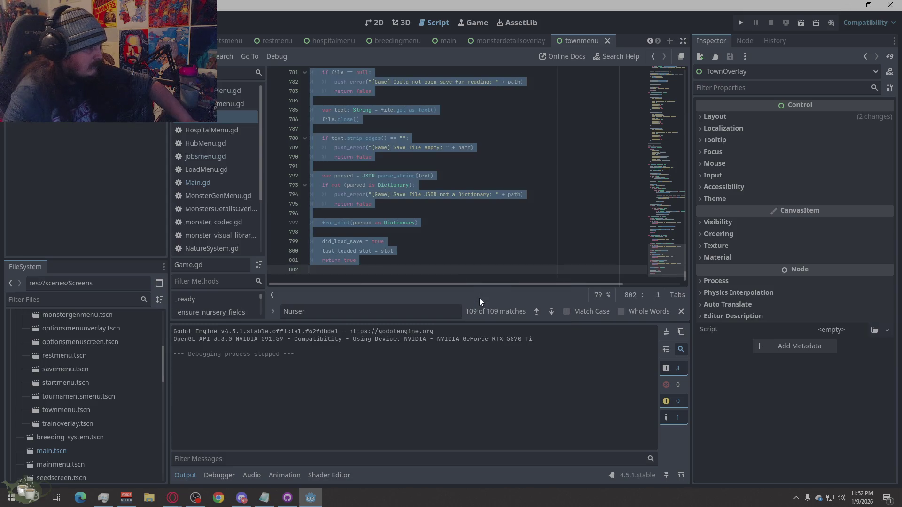
{"action": "key", "text": "ctrl+v"}
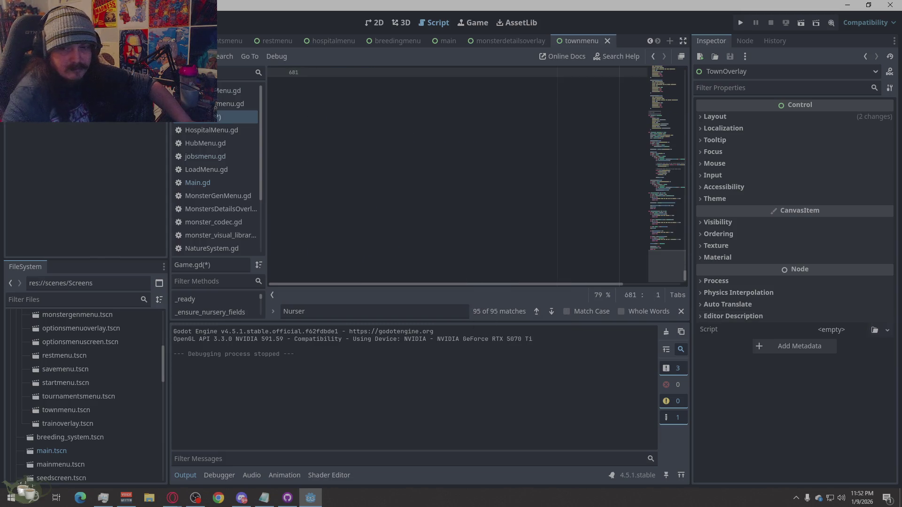
{"action": "key", "text": "ctrl+s"}
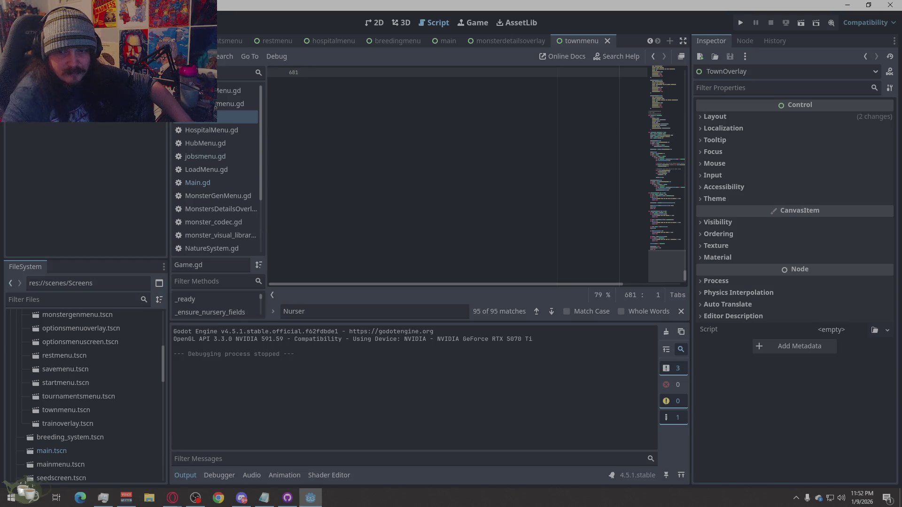
{"action": "left_click", "coordinate": [172, 498]}
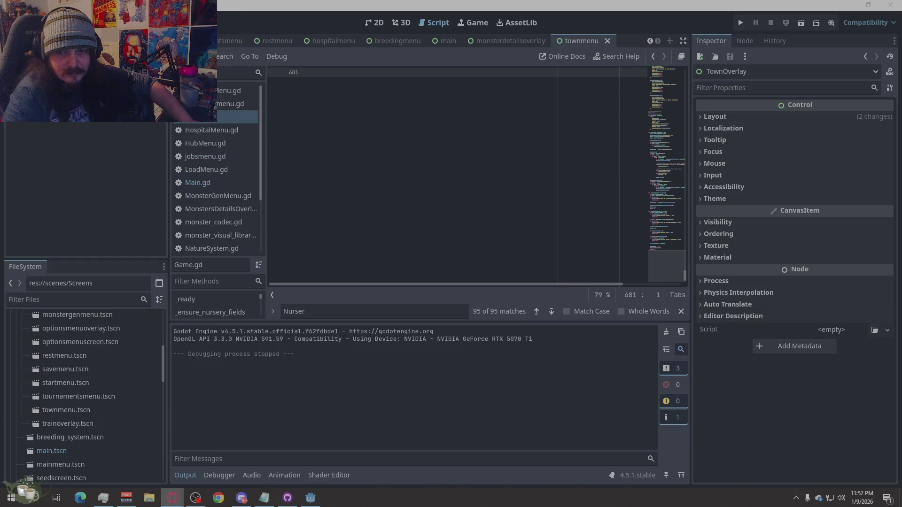
Open monster_codec.gd and search 'normalize(' to reach ensure()'s call on line 105.
{"action": "left_click", "coordinate": [238, 224]}
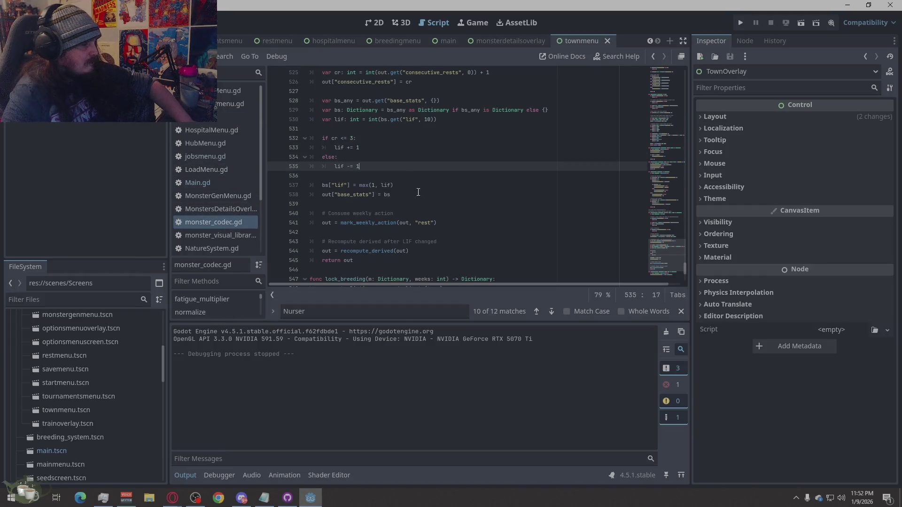
{"action": "double_click", "coordinate": [326, 312]}
{"action": "type", "text": "normalize("}
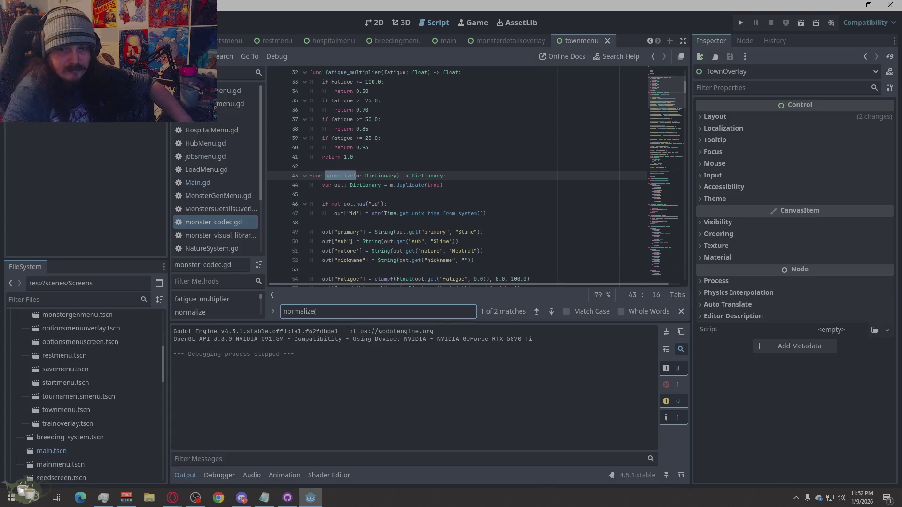
{"action": "key", "text": "alt+Tab"}
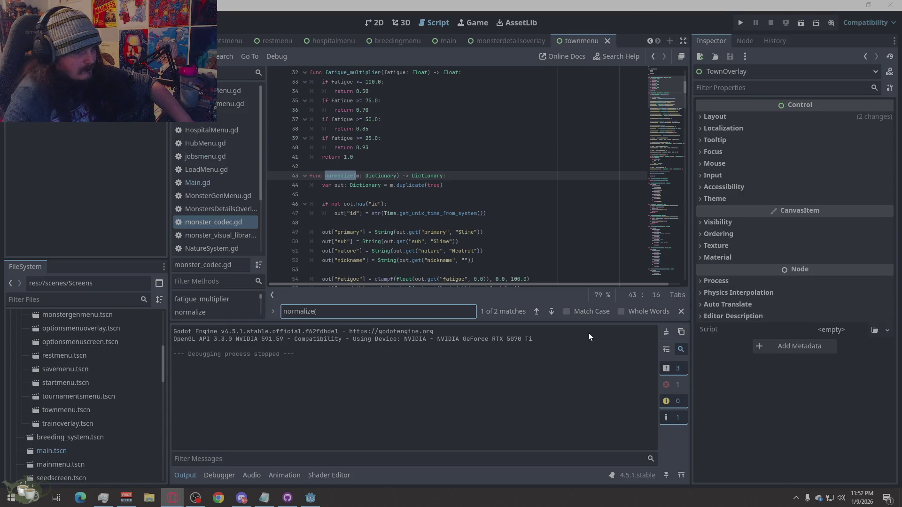
{"action": "left_click", "coordinate": [554, 311]}
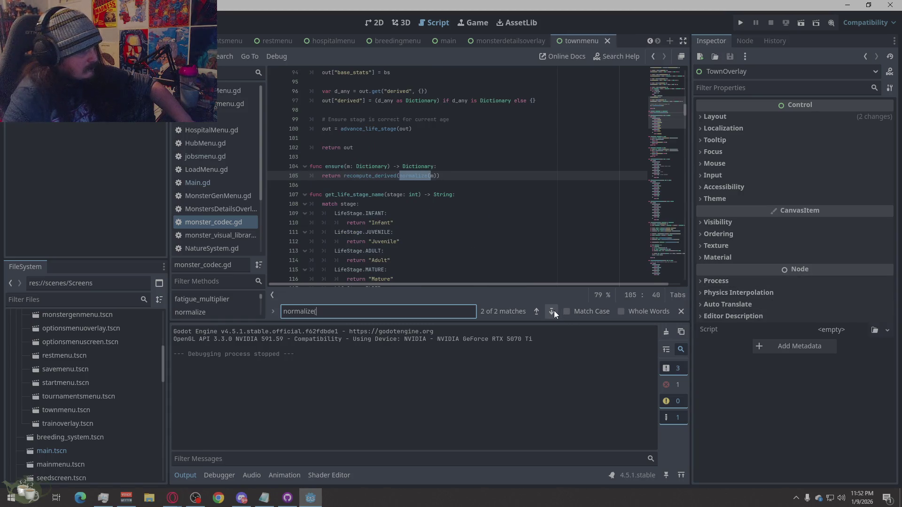
{"action": "left_click", "coordinate": [415, 175]}
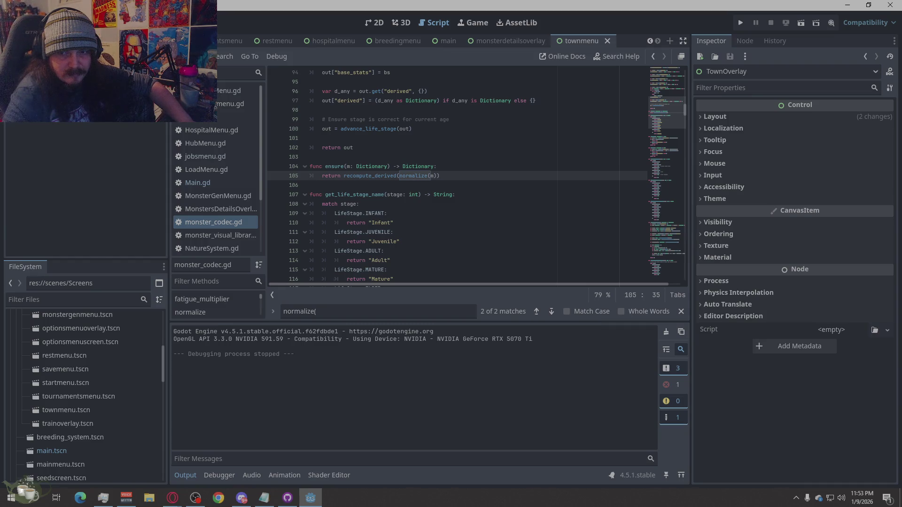
{"action": "left_click", "coordinate": [172, 498]}
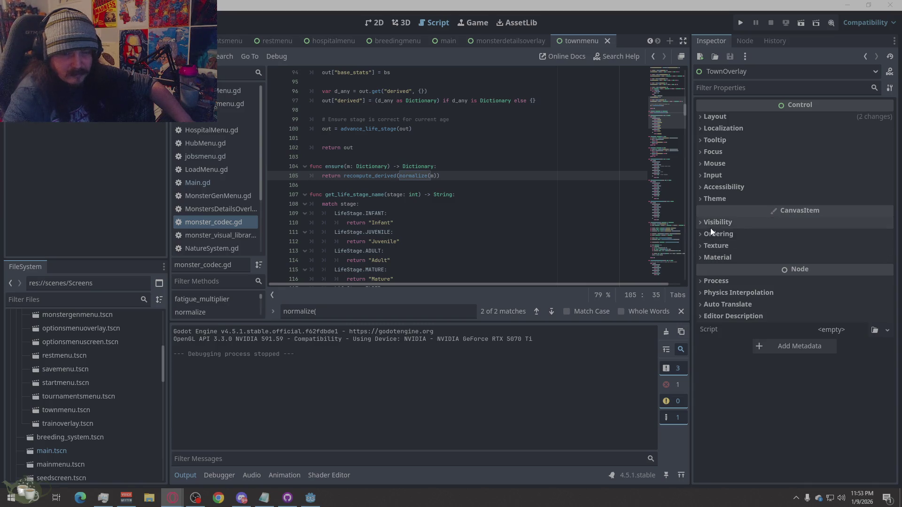
Select and copy all of HubMenu.gd's code.
{"action": "left_click", "coordinate": [207, 142]}
{"action": "right_click", "coordinate": [405, 172]}
{"action": "left_click", "coordinate": [428, 269]}
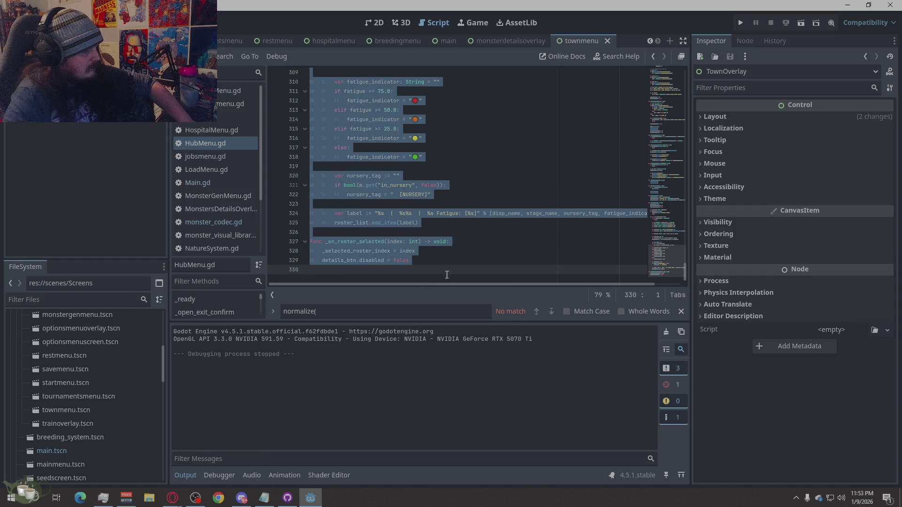
{"action": "key", "text": "alt+Tab"}
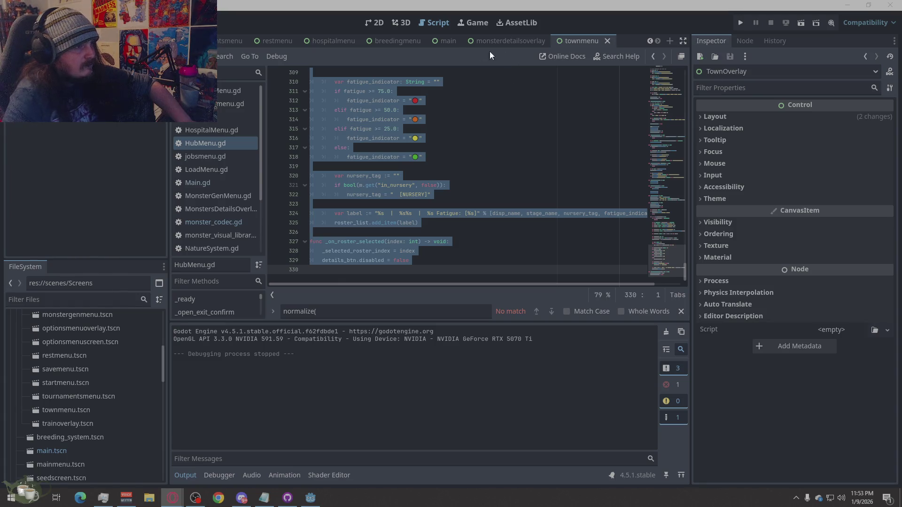
Select and copy all of MonstersDetailsOverlay.gd's code.
{"action": "left_click", "coordinate": [233, 207]}
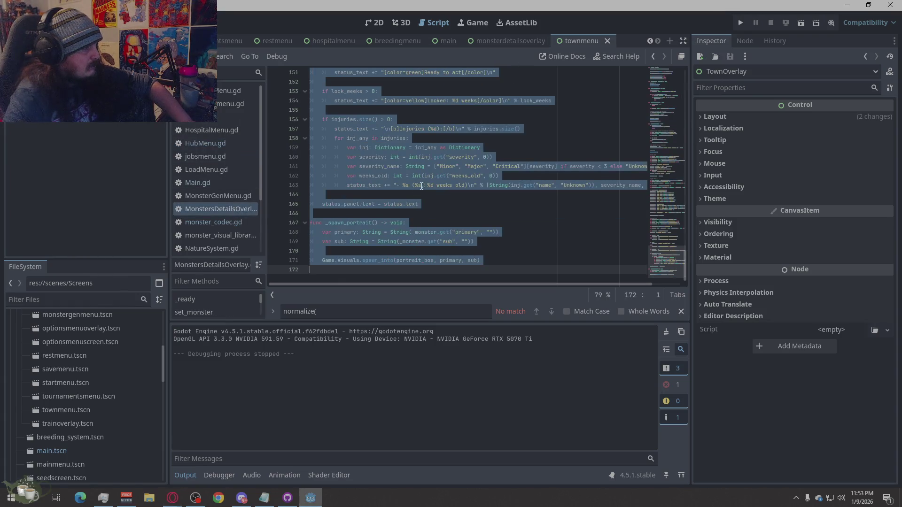
{"action": "right_click", "coordinate": [425, 185]}
{"action": "left_click", "coordinate": [446, 288]}
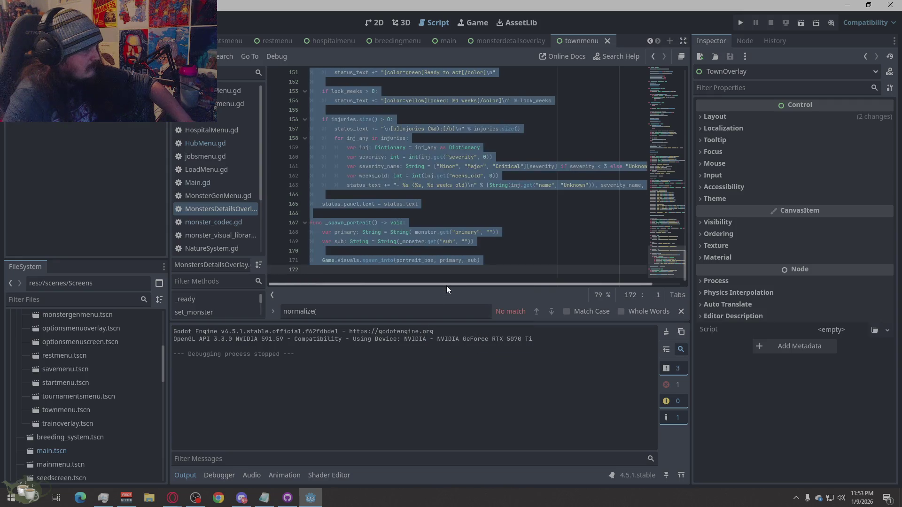
{"action": "key", "text": "alt+Tab"}
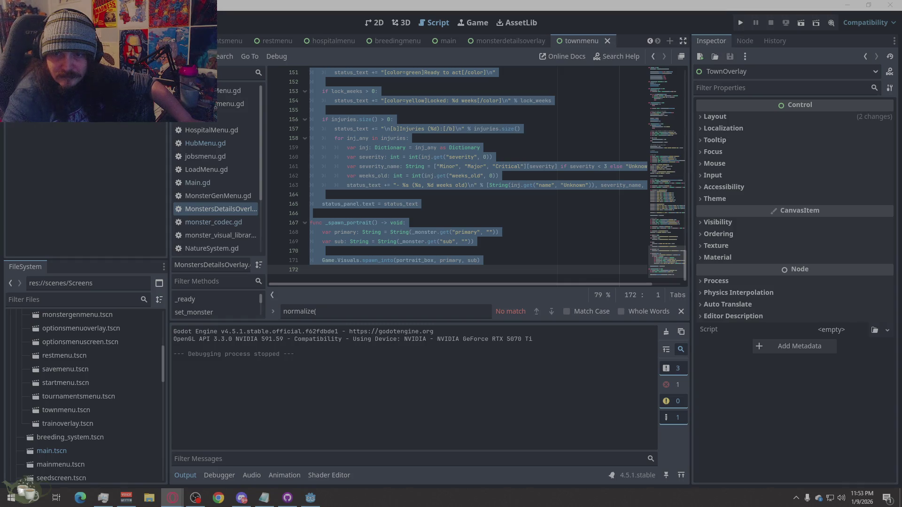
Back in Godot, clear the code selection and run the project.
{"action": "left_click", "coordinate": [777, 417]}
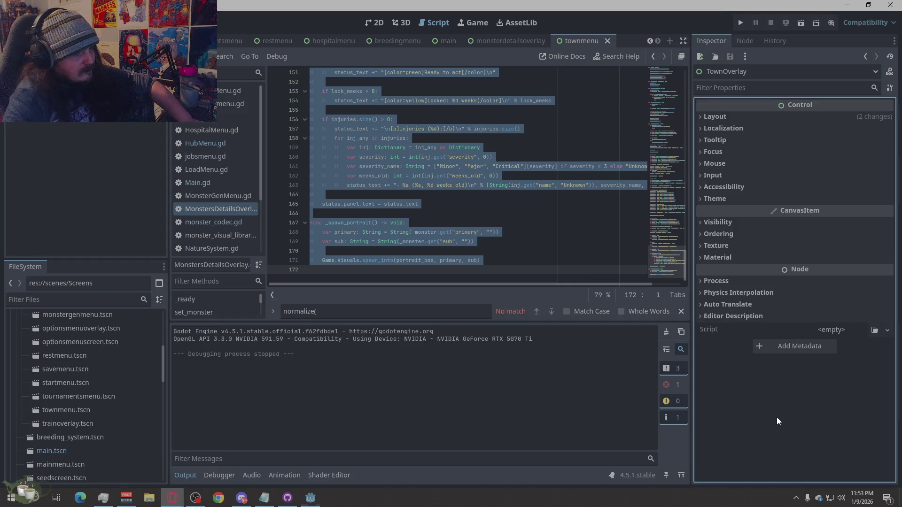
{"action": "left_click", "coordinate": [589, 230]}
{"action": "left_click", "coordinate": [737, 21]}
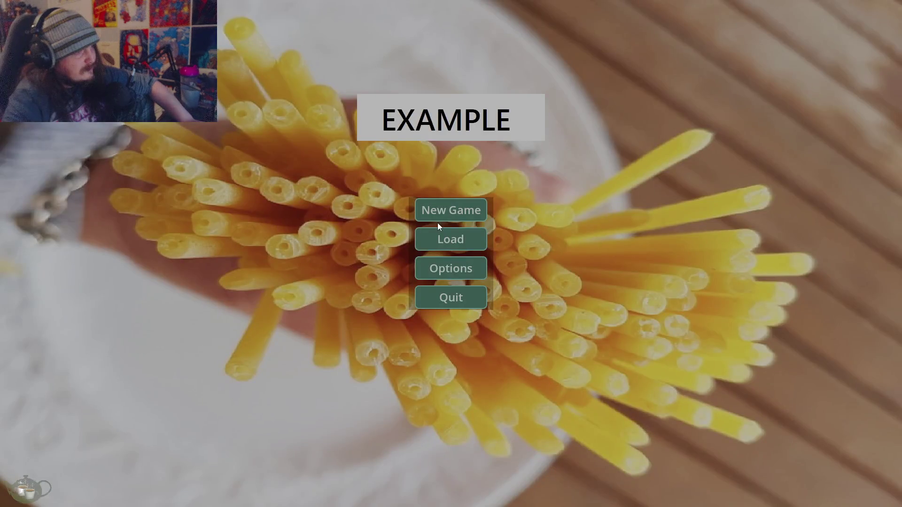
Start a new game, generate a Slime at the Monster Shrine, and view its details.
{"action": "left_click", "coordinate": [439, 217]}
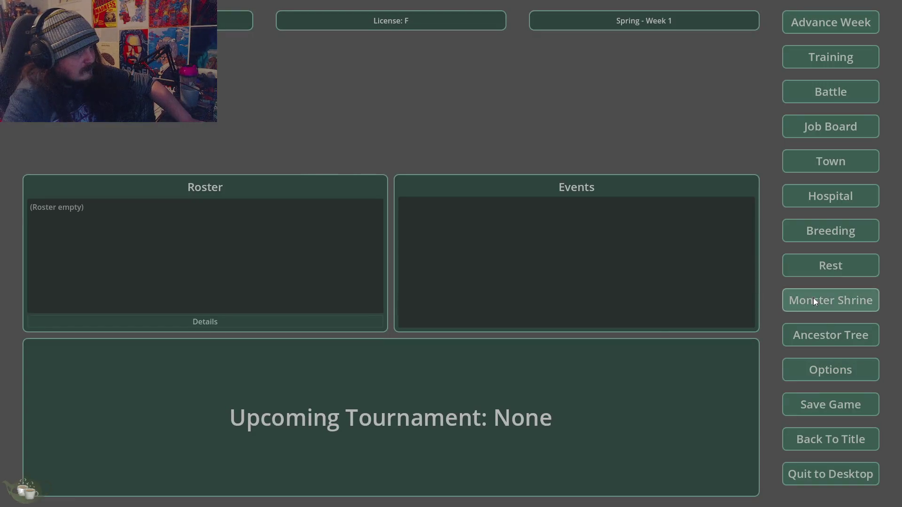
{"action": "left_click", "coordinate": [813, 299]}
{"action": "left_click", "coordinate": [273, 195]}
{"action": "left_click", "coordinate": [289, 215]}
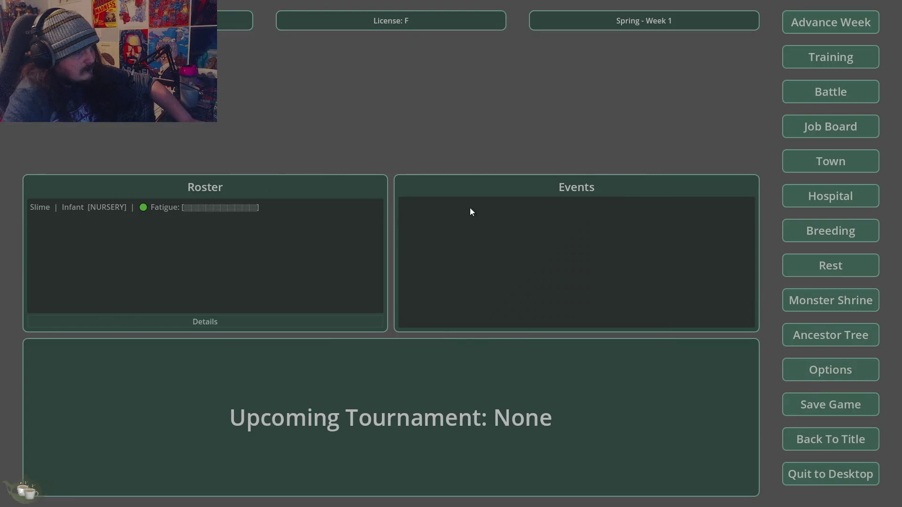
{"action": "left_click", "coordinate": [232, 212]}
{"action": "left_click", "coordinate": [219, 313]}
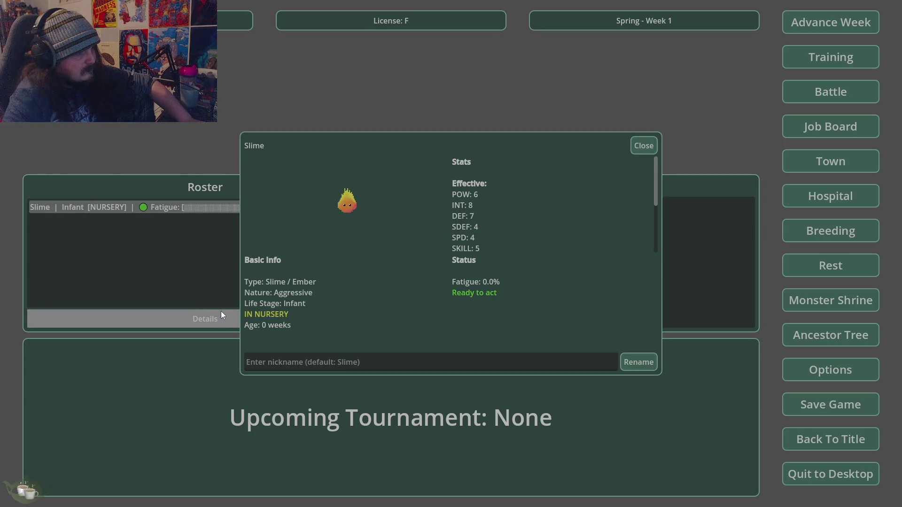
{"action": "left_click", "coordinate": [637, 150]}
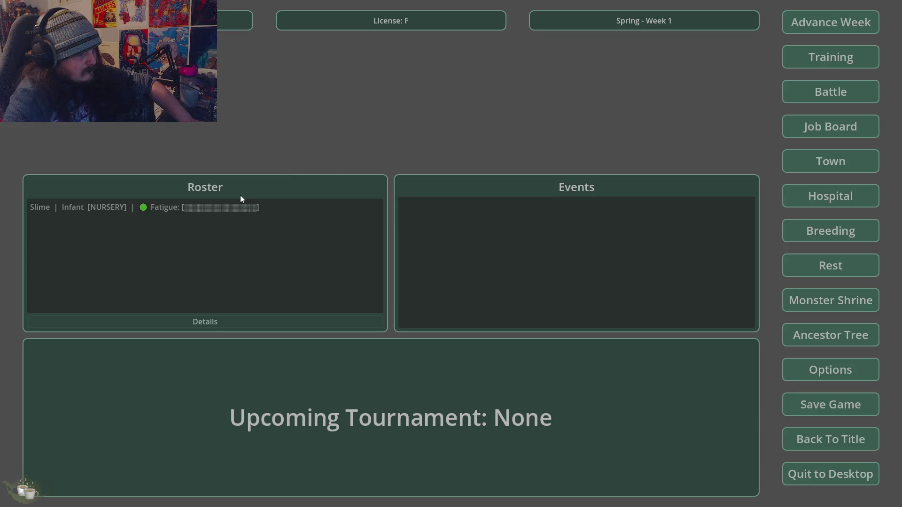
Release the baby Slime/Ember from the Hospital & Nursery and close it.
{"action": "left_click", "coordinate": [831, 196]}
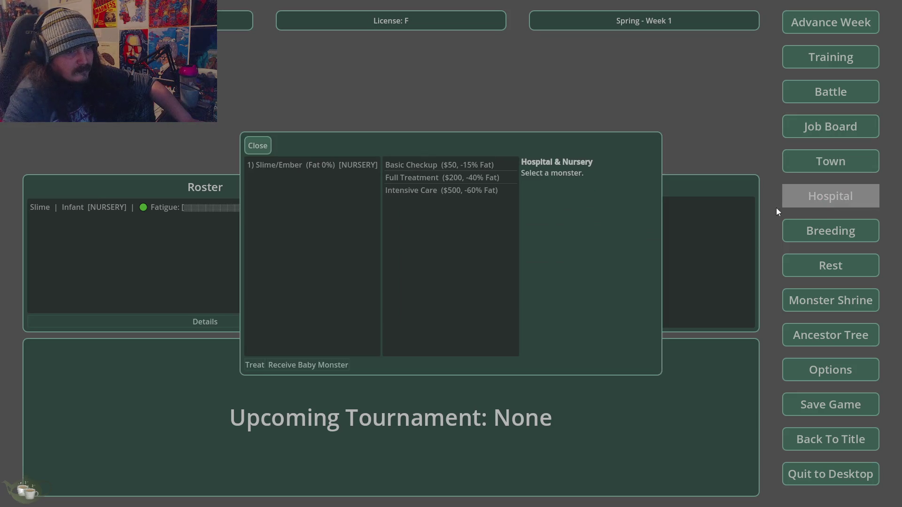
{"action": "left_click", "coordinate": [324, 163]}
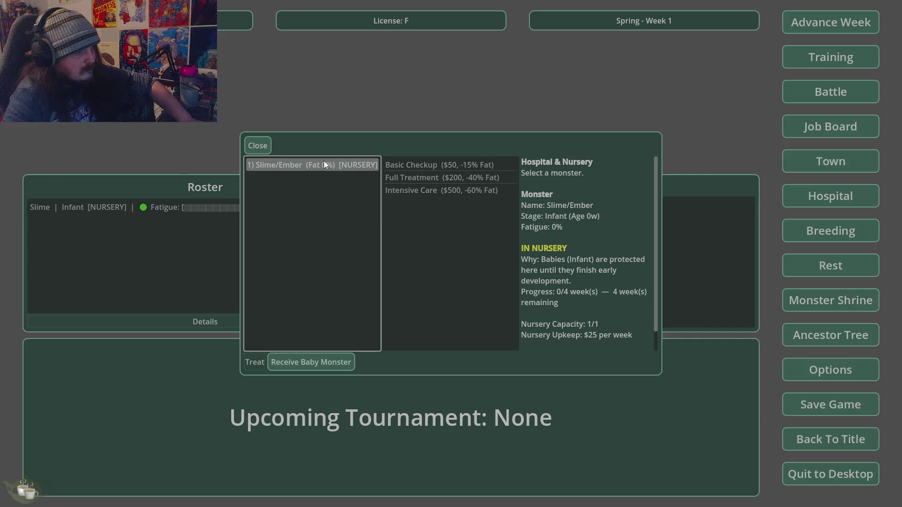
{"action": "left_click", "coordinate": [331, 363]}
{"action": "left_click", "coordinate": [436, 256]}
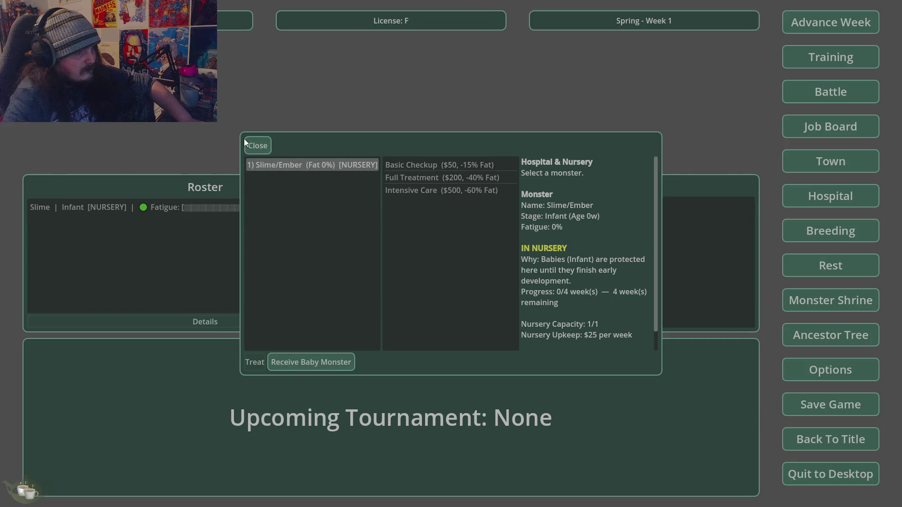
{"action": "left_click", "coordinate": [257, 146]}
Advance and confirm five weeks to reach Summer Week 6.
{"action": "left_click", "coordinate": [822, 22]}
{"action": "left_click", "coordinate": [433, 288]}
{"action": "left_click", "coordinate": [830, 22]}
{"action": "left_click", "coordinate": [426, 286]}
{"action": "left_click", "coordinate": [834, 32]}
{"action": "left_click", "coordinate": [432, 286]}
{"action": "left_click", "coordinate": [808, 24]}
{"action": "left_click", "coordinate": [431, 286]}
{"action": "left_click", "coordinate": [830, 22]}
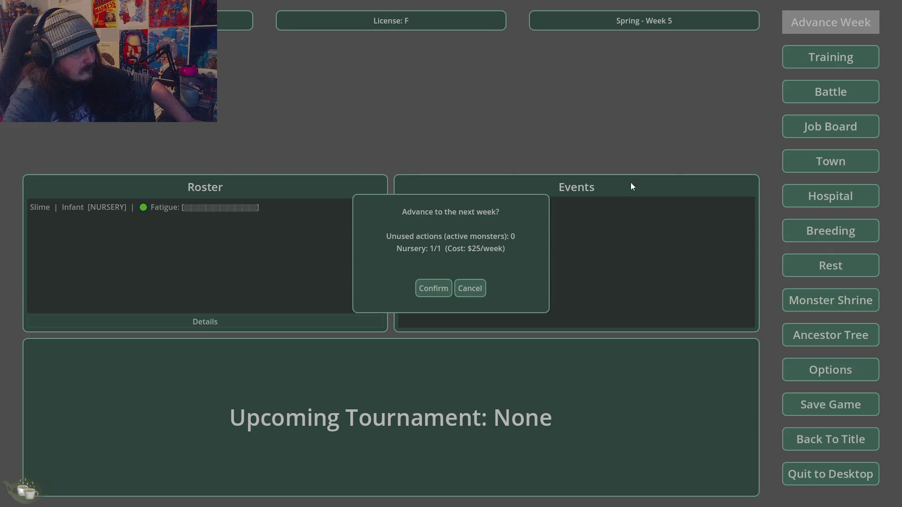
{"action": "left_click", "coordinate": [423, 290]}
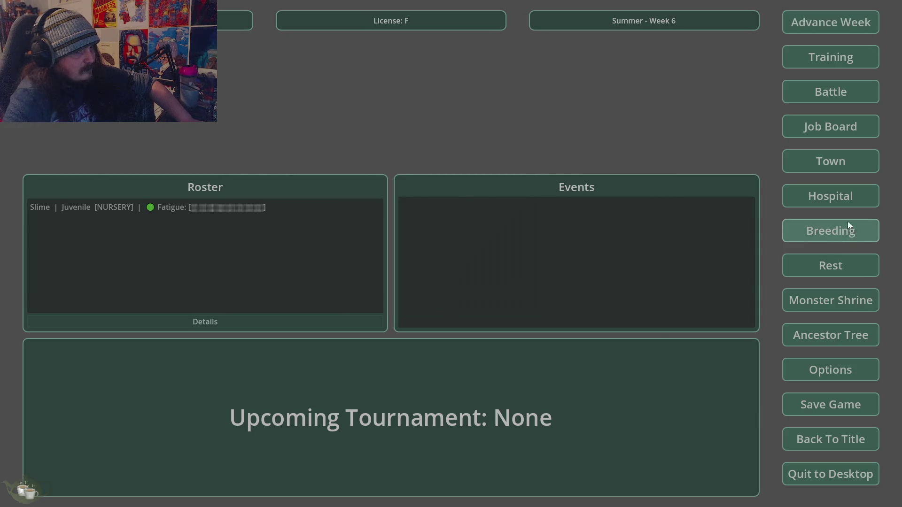
Release the now-Juvenile Slime from the nursery and open its details.
{"action": "left_click", "coordinate": [830, 196]}
{"action": "left_click", "coordinate": [316, 361]}
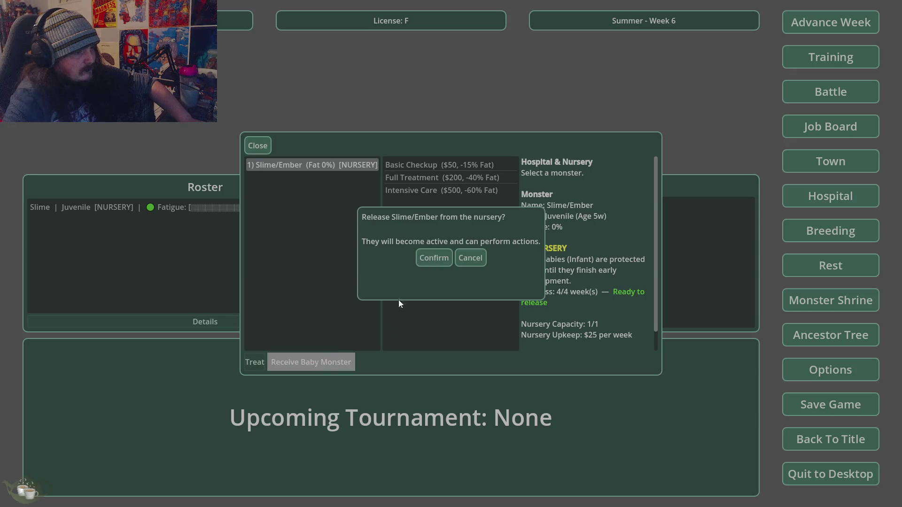
{"action": "left_click", "coordinate": [435, 256]}
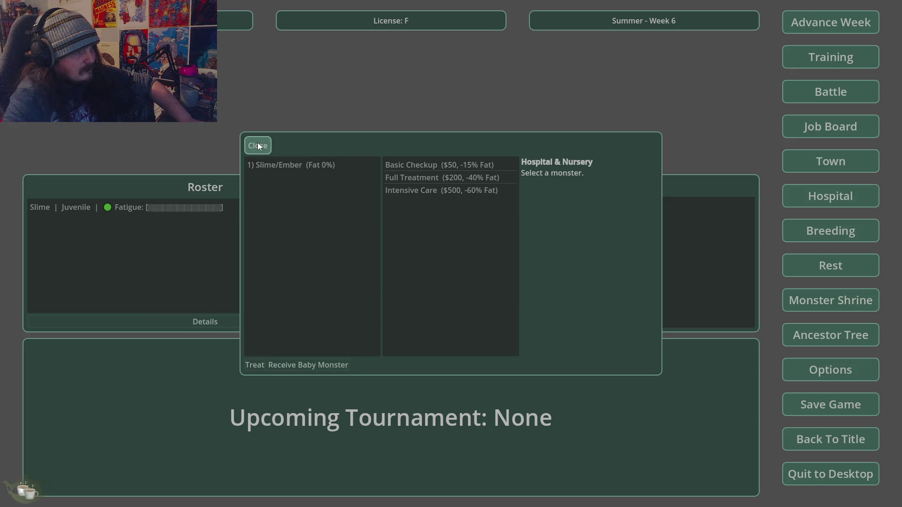
{"action": "left_click", "coordinate": [258, 145]}
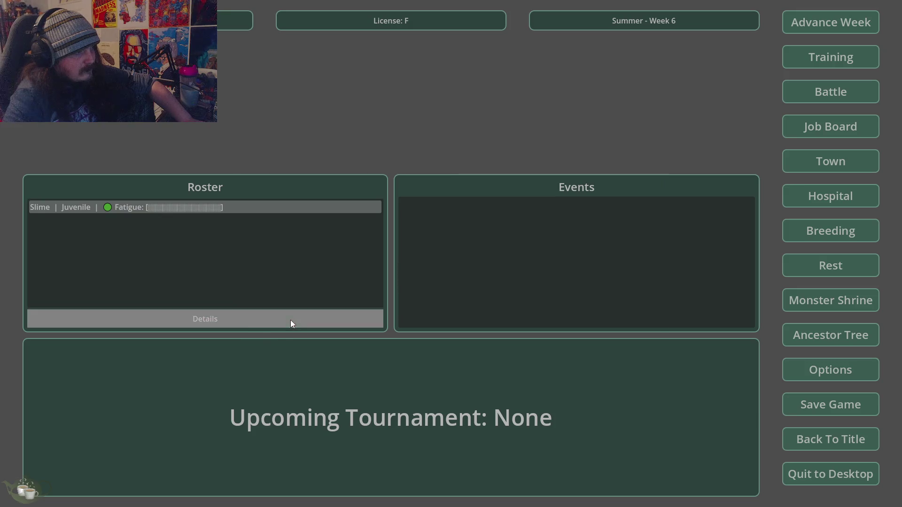
{"action": "left_click", "coordinate": [290, 321]}
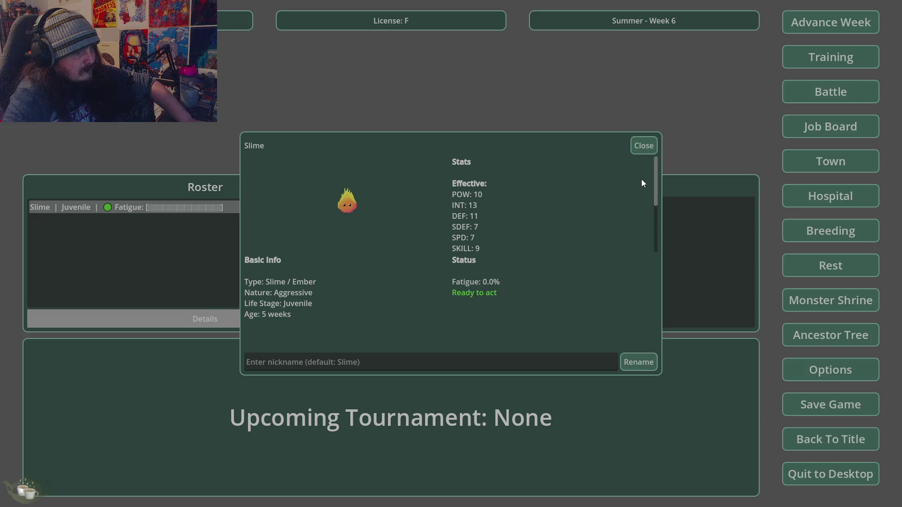
Give the Slime the nickname 'Big Balls' in its details window.
{"action": "left_click", "coordinate": [372, 364]}
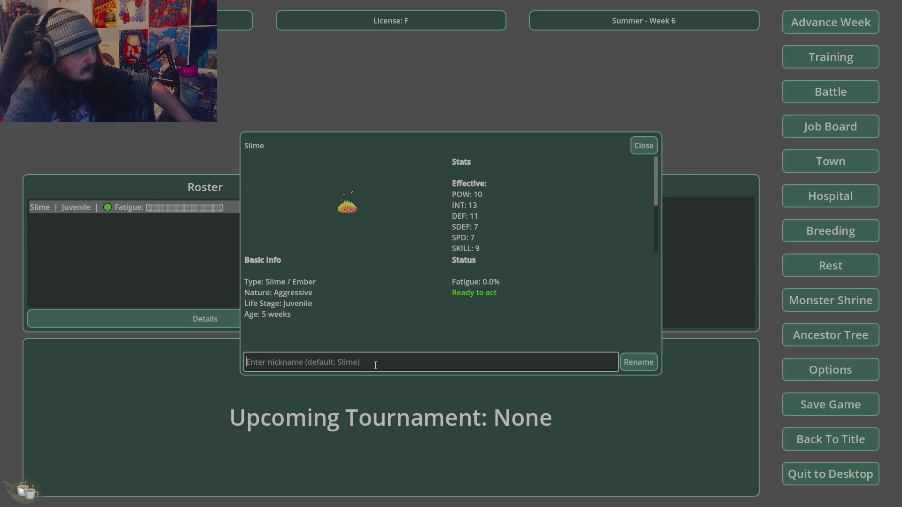
{"action": "type", "text": "Big Balls"}
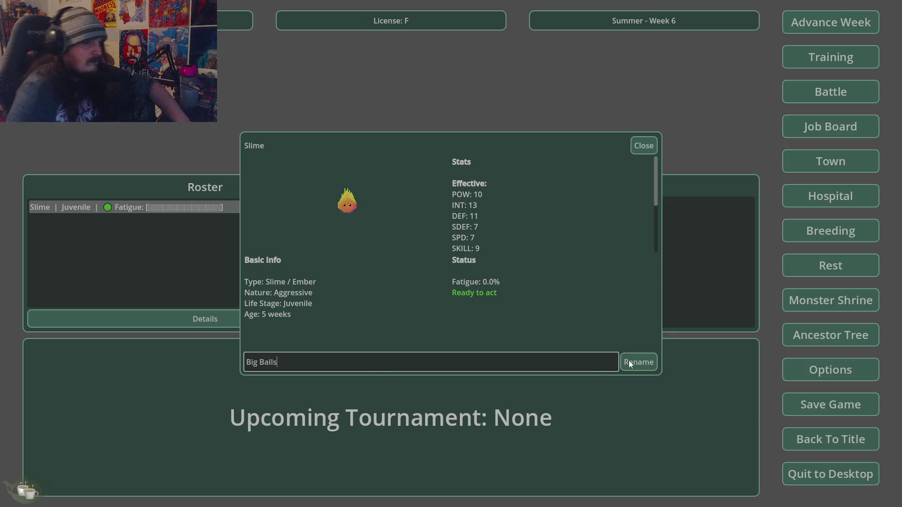
{"action": "left_click", "coordinate": [630, 361]}
{"action": "left_click", "coordinate": [644, 146]}
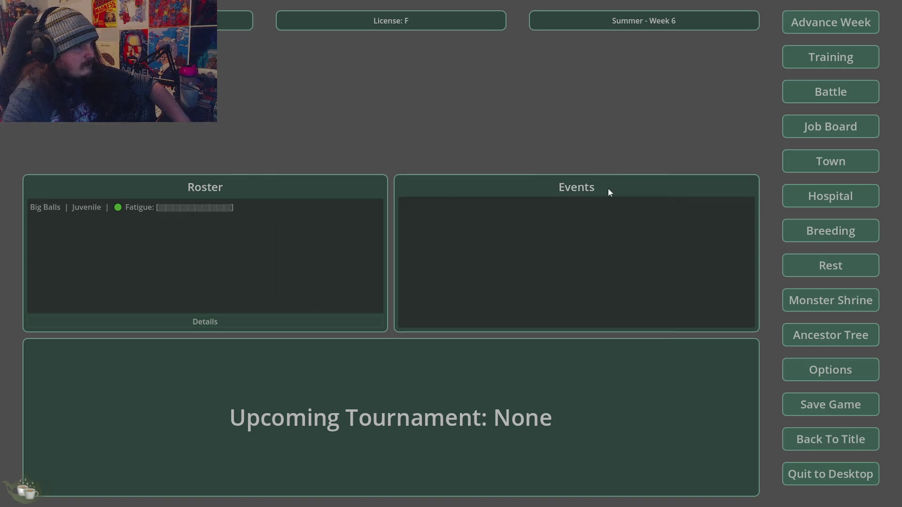
Reopen Big Balls' details from the roster to verify the name, then quit the game.
{"action": "left_click", "coordinate": [243, 204]}
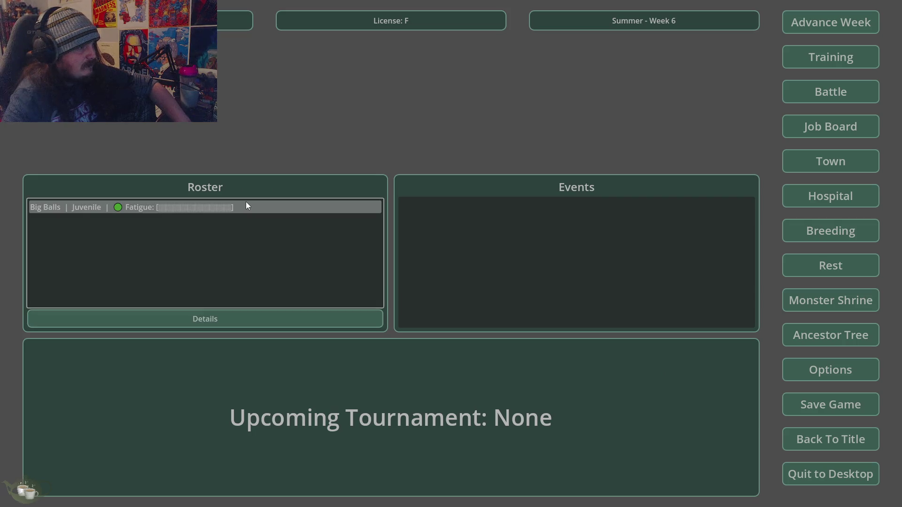
{"action": "left_click", "coordinate": [201, 323]}
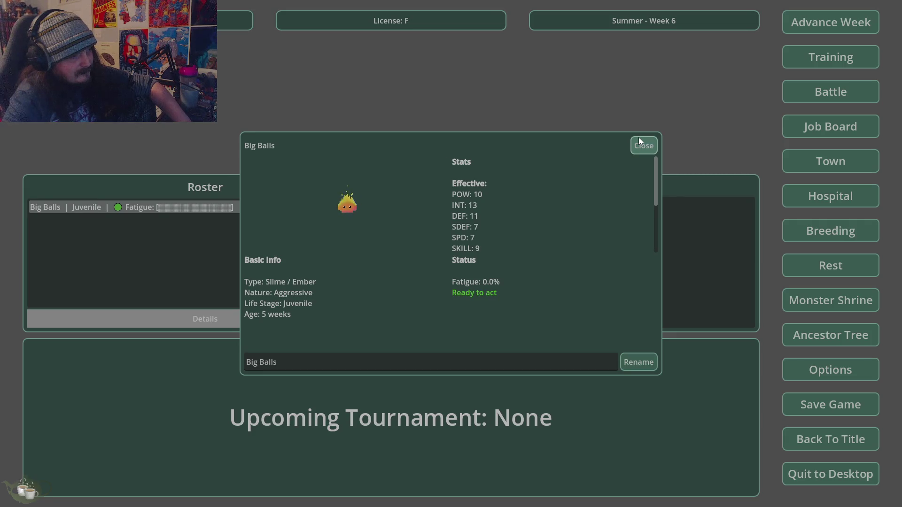
{"action": "left_click", "coordinate": [638, 142]}
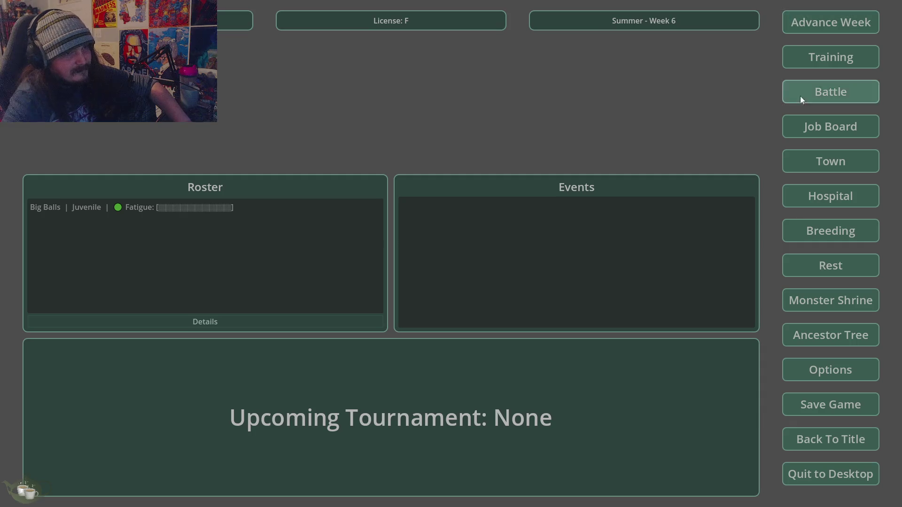
{"action": "left_click", "coordinate": [829, 480]}
{"action": "left_click", "coordinate": [433, 277]}
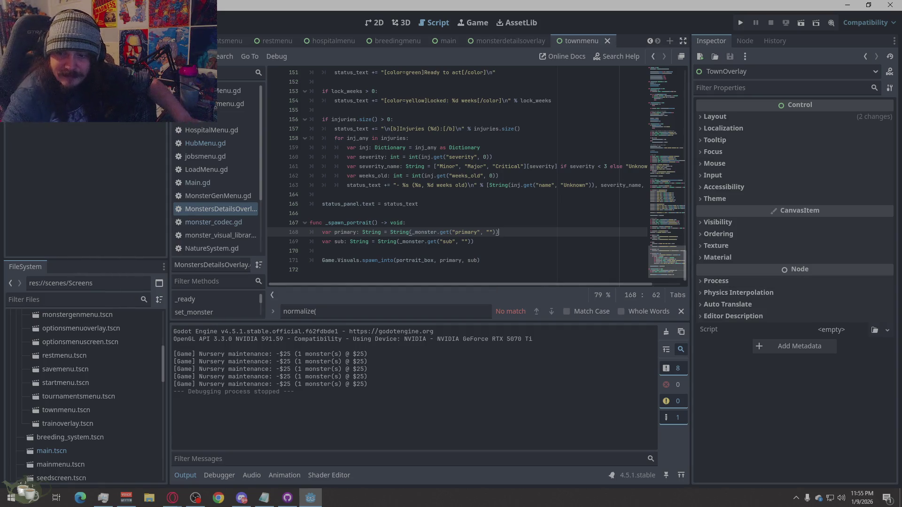
Replace all of MonstersDetailsOverlay.gd with the revised code copied from the browser.
{"action": "key", "text": "alt+Tab"}
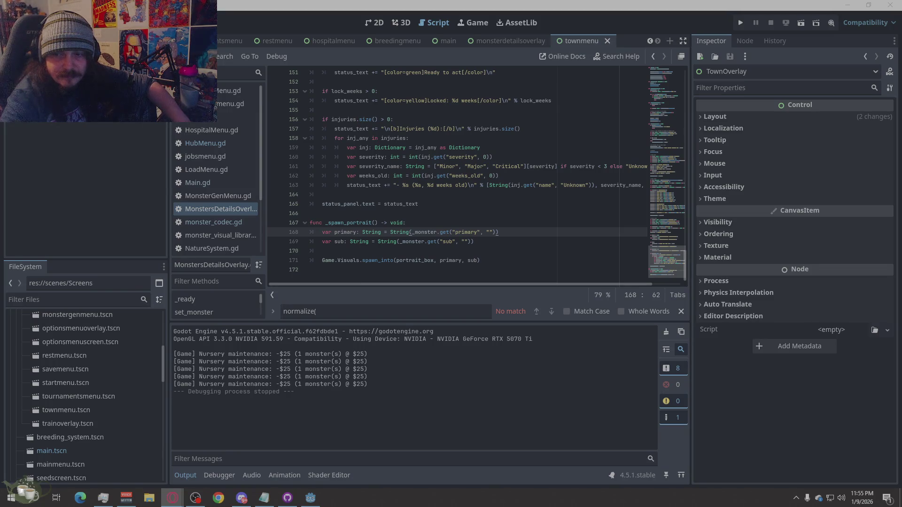
{"action": "right_click", "coordinate": [416, 190]}
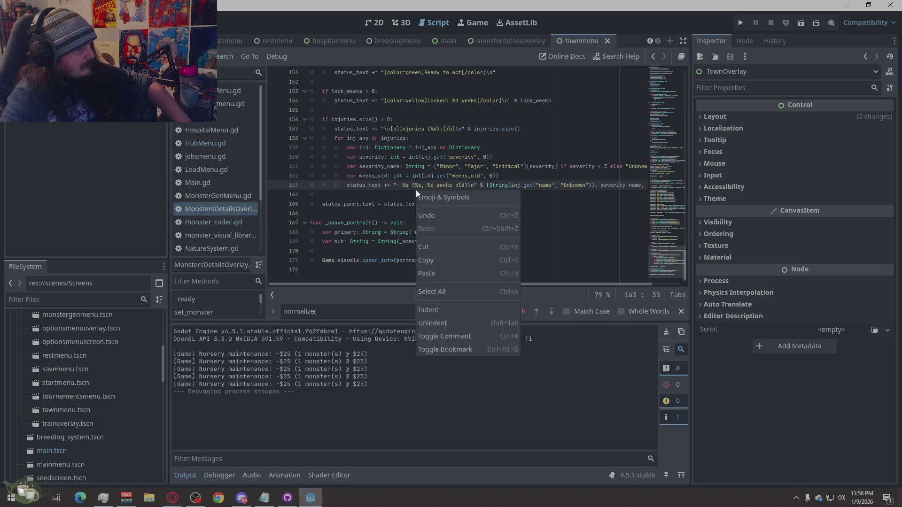
{"action": "left_click", "coordinate": [221, 199]}
{"action": "left_click", "coordinate": [221, 199]}
{"action": "left_click", "coordinate": [221, 208]}
{"action": "right_click", "coordinate": [437, 220]}
{"action": "left_click", "coordinate": [455, 317]}
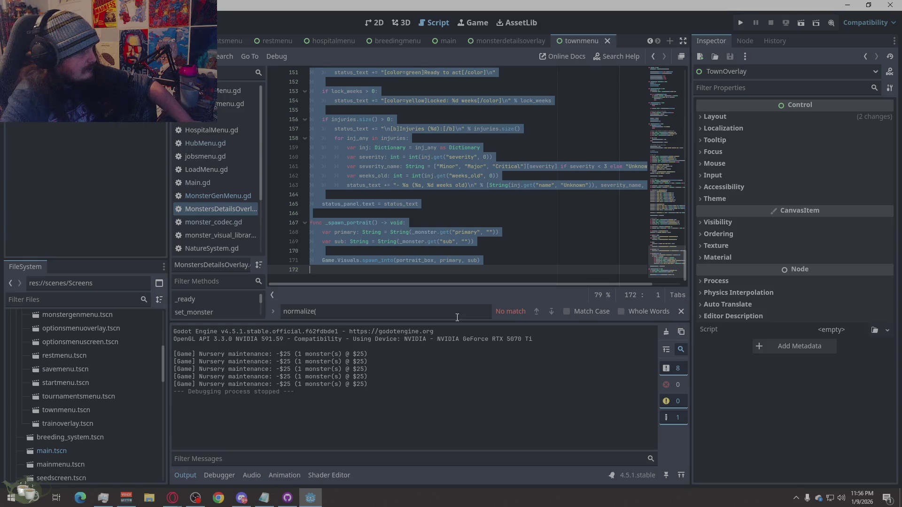
{"action": "key", "text": "ctrl+v"}
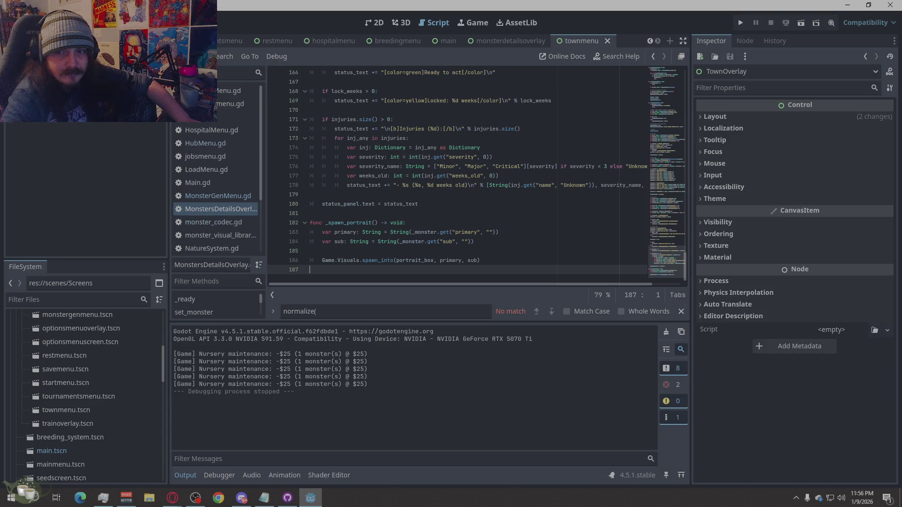
Replace HubMenu.gd with the revised roster code showing fatigue and hunger, and save.
{"action": "key", "text": "alt+Tab"}
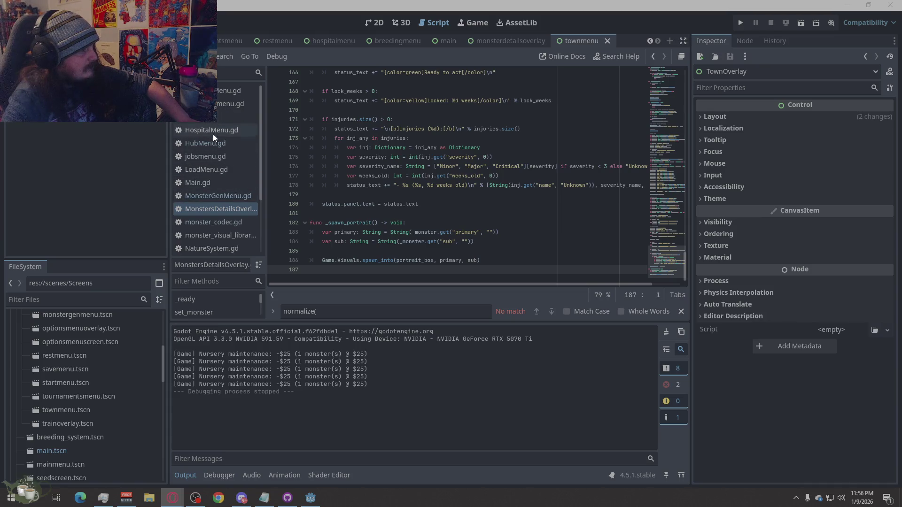
{"action": "left_click", "coordinate": [221, 143]}
{"action": "right_click", "coordinate": [464, 222]}
{"action": "left_click", "coordinate": [506, 324]}
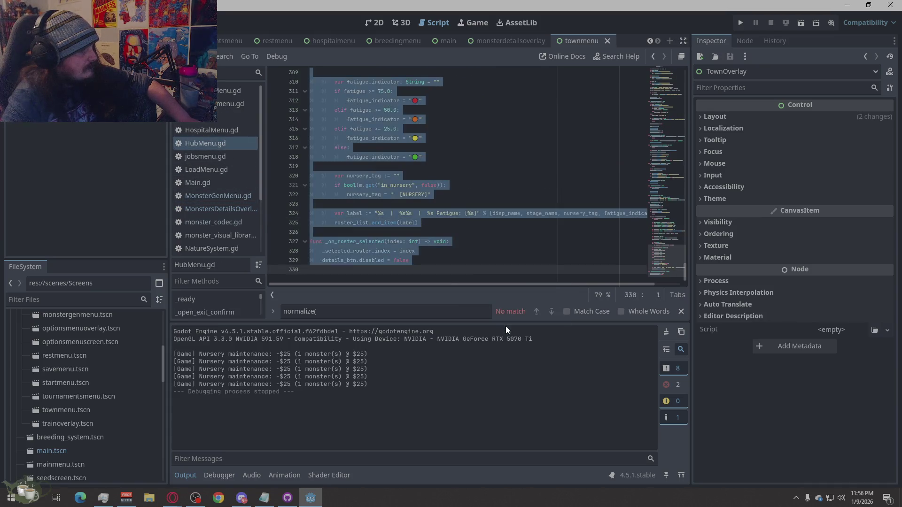
{"action": "key", "text": "ctrl+v"}
{"action": "key", "text": "ctrl+s"}
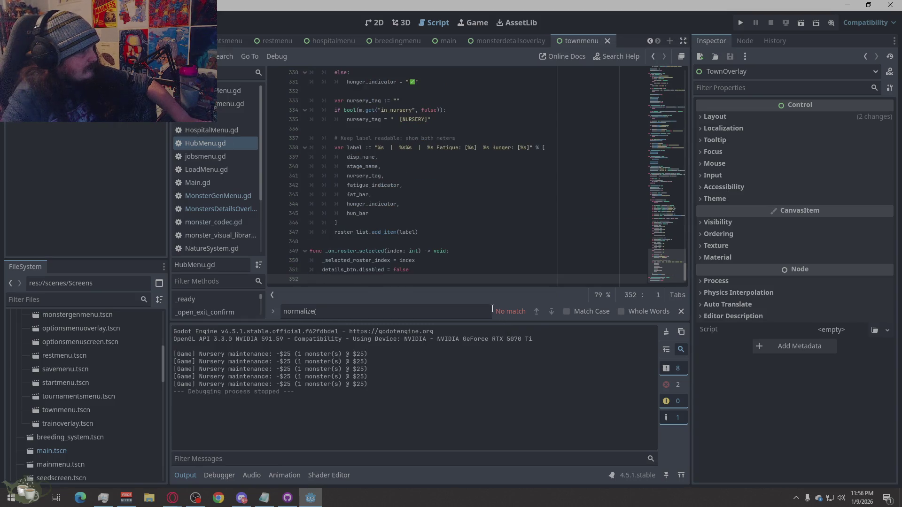
Run the project, start a new game, and add a generated Imp from the Monster Shrine.
{"action": "left_click", "coordinate": [741, 24]}
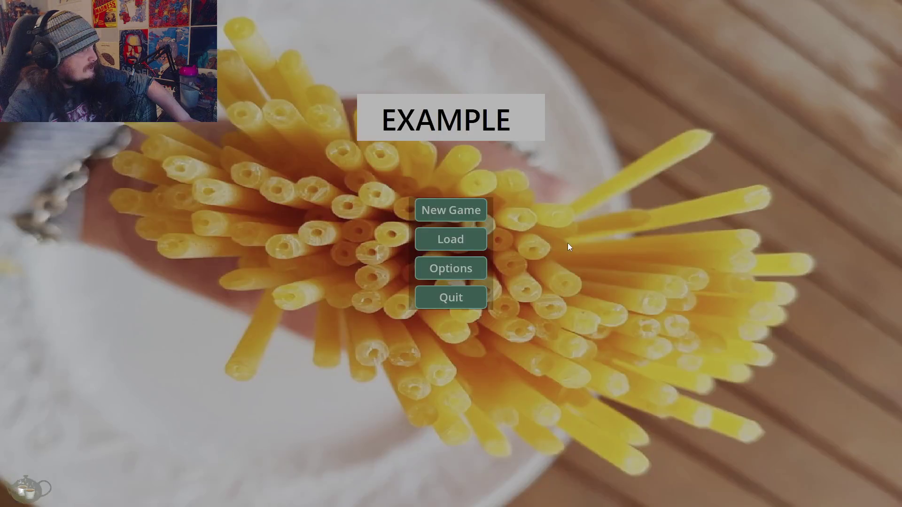
{"action": "left_click", "coordinate": [451, 210]}
{"action": "left_click", "coordinate": [830, 300]}
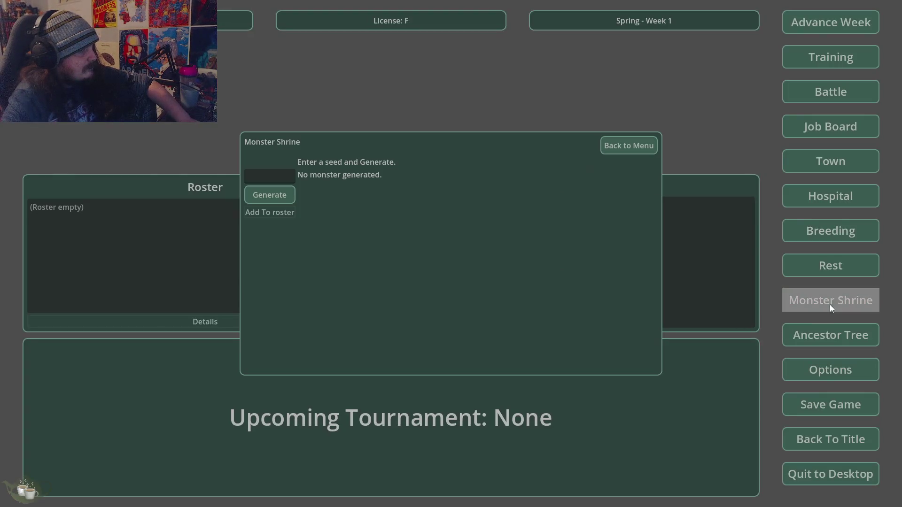
{"action": "left_click", "coordinate": [294, 198]}
{"action": "left_click", "coordinate": [270, 212]}
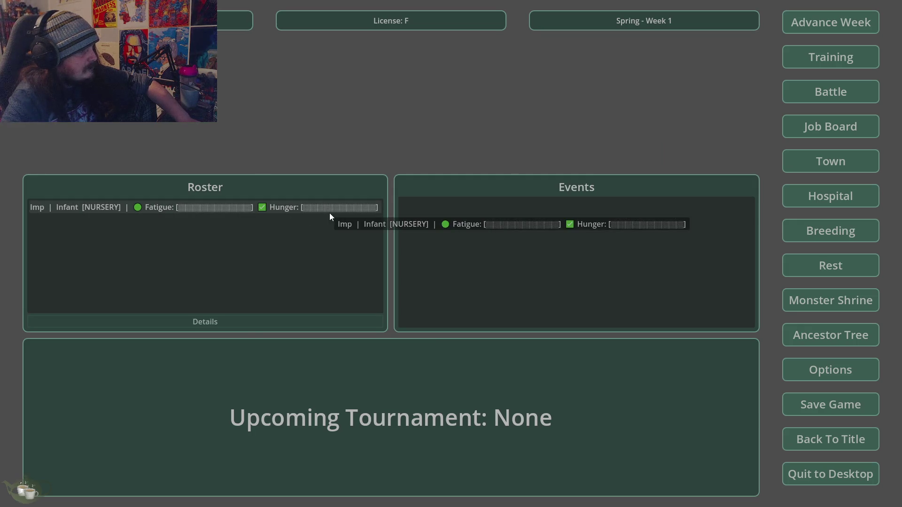
Nickname the Imp 'Jork Shlork Prime' in its details window.
{"action": "left_click", "coordinate": [329, 213]}
{"action": "left_click", "coordinate": [275, 320]}
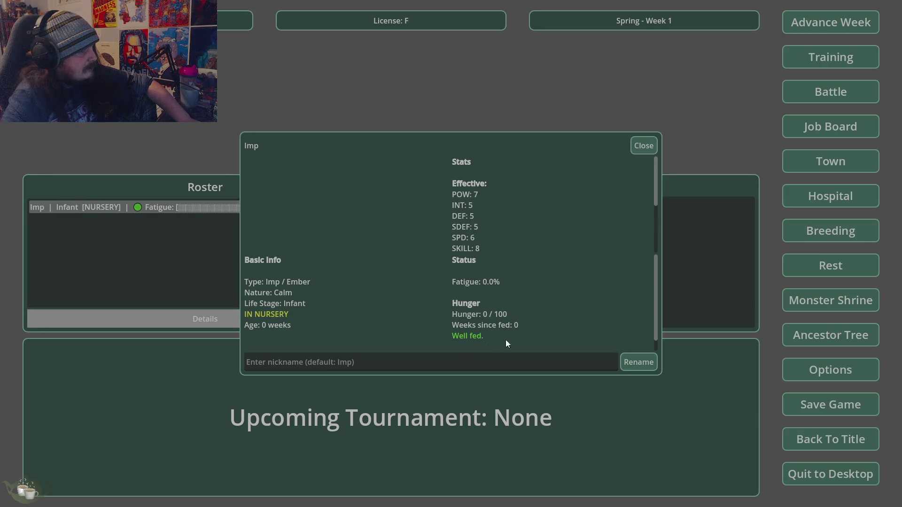
{"action": "left_click", "coordinate": [464, 362]}
{"action": "type", "text": "Jork Shlork Prime"}
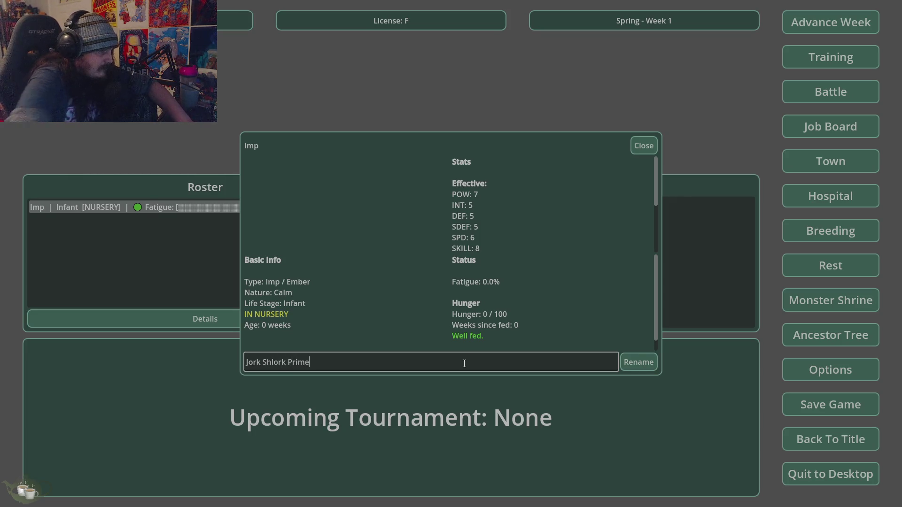
{"action": "left_click", "coordinate": [638, 362]}
{"action": "left_click", "coordinate": [639, 147]}
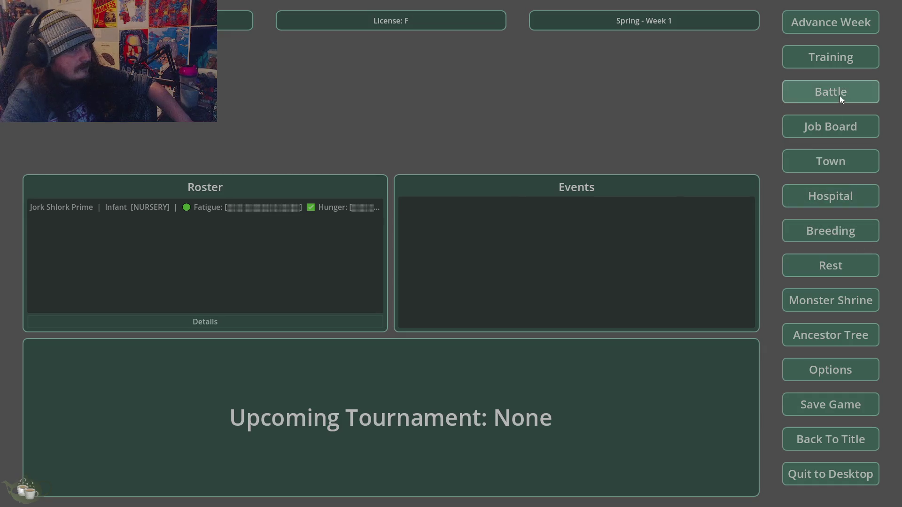
Advance twelve weeks to Fall Week 13, then open Jork Shlork Prime's details.
{"action": "left_click", "coordinate": [838, 22]}
{"action": "left_click", "coordinate": [434, 281]}
{"action": "left_click", "coordinate": [803, 23]}
{"action": "left_click", "coordinate": [419, 288]}
{"action": "left_click", "coordinate": [800, 26]}
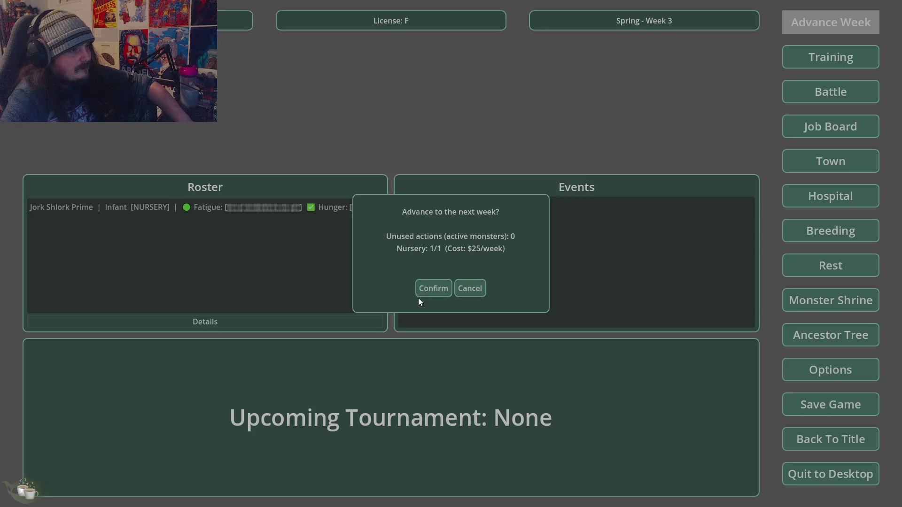
{"action": "left_click", "coordinate": [427, 289]}
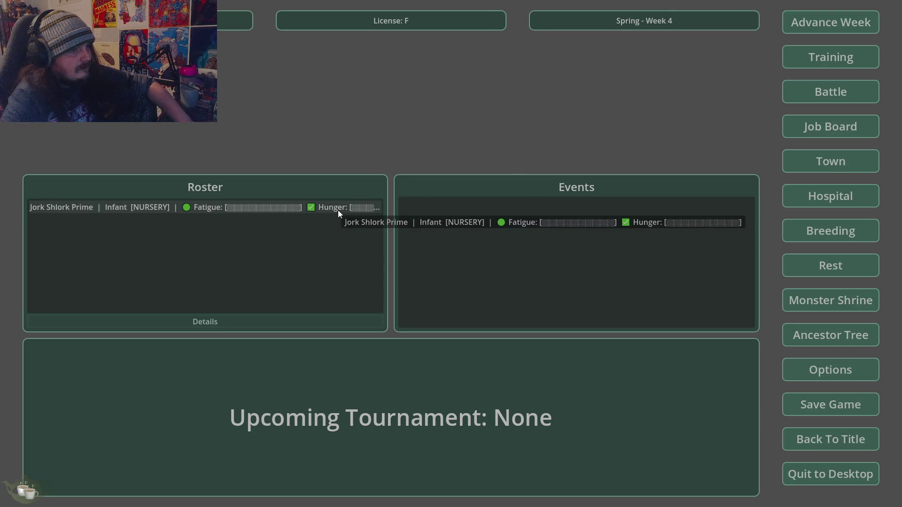
{"action": "left_click", "coordinate": [832, 23]}
{"action": "left_click", "coordinate": [432, 288]}
{"action": "left_click", "coordinate": [813, 22]}
{"action": "left_click", "coordinate": [433, 284]}
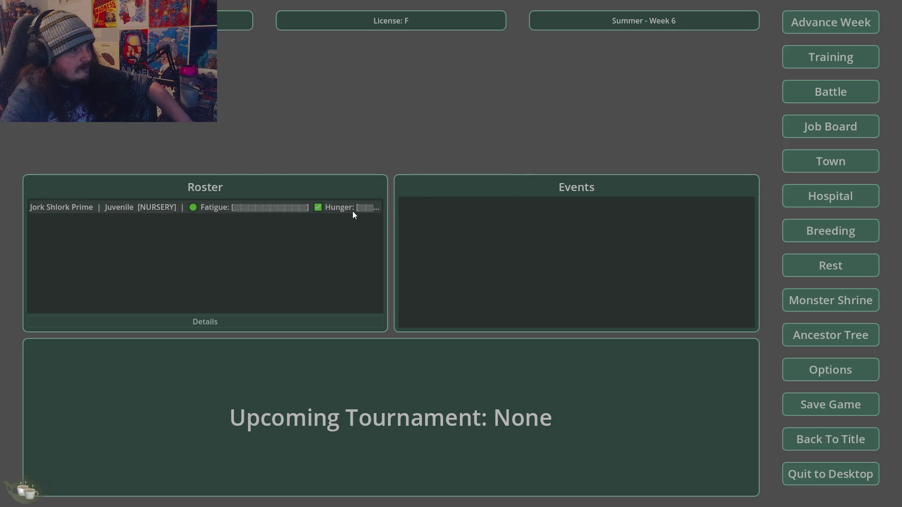
{"action": "left_click", "coordinate": [827, 22]}
{"action": "left_click", "coordinate": [419, 286]}
{"action": "left_click", "coordinate": [824, 28]}
{"action": "left_click", "coordinate": [440, 290]}
{"action": "left_click", "coordinate": [812, 23]}
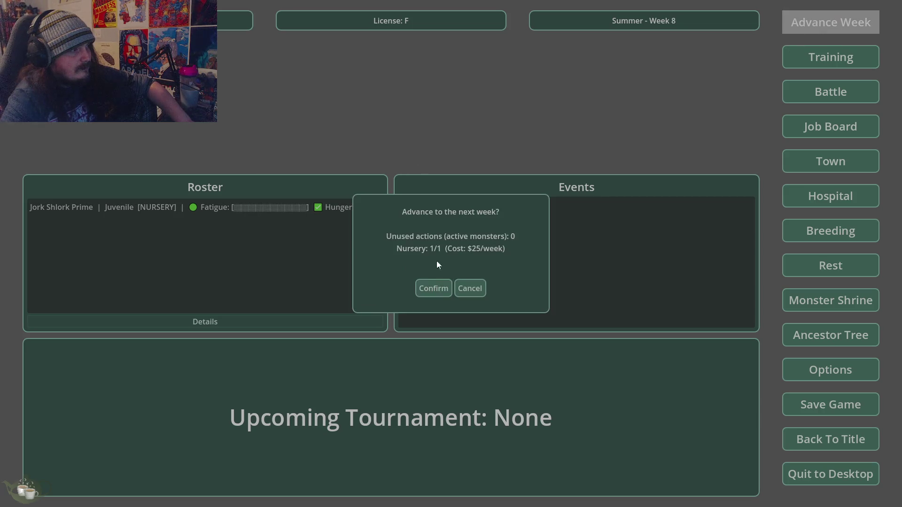
{"action": "left_click", "coordinate": [442, 287]}
{"action": "left_click", "coordinate": [818, 24]}
{"action": "left_click", "coordinate": [442, 286]}
{"action": "left_click", "coordinate": [816, 24]}
{"action": "left_click", "coordinate": [435, 288]}
{"action": "left_click", "coordinate": [810, 29]}
{"action": "left_click", "coordinate": [431, 286]}
{"action": "left_click", "coordinate": [813, 23]}
{"action": "left_click", "coordinate": [441, 286]}
{"action": "left_click", "coordinate": [203, 212]}
{"action": "left_click", "coordinate": [185, 322]}
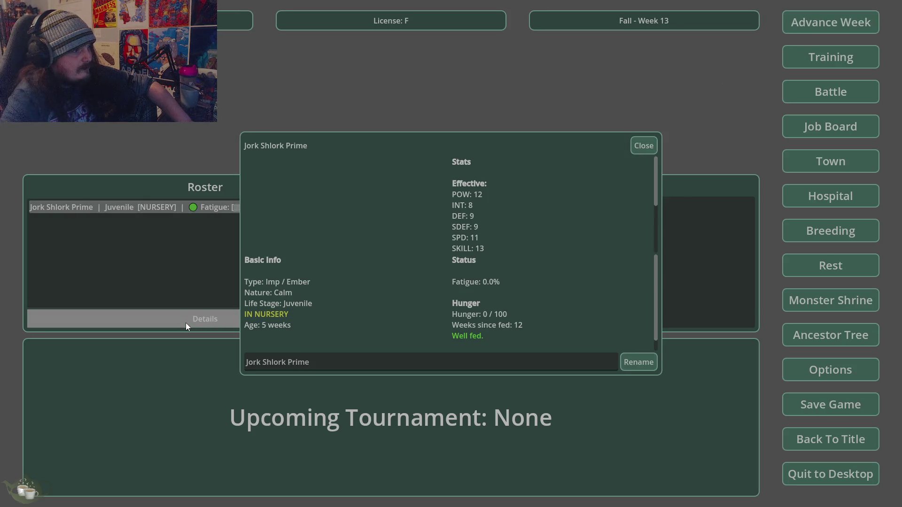
Release Jork Shlork Prime from the hospital nursery and reopen its details to confirm.
{"action": "left_click", "coordinate": [644, 145]}
{"action": "left_click", "coordinate": [828, 198]}
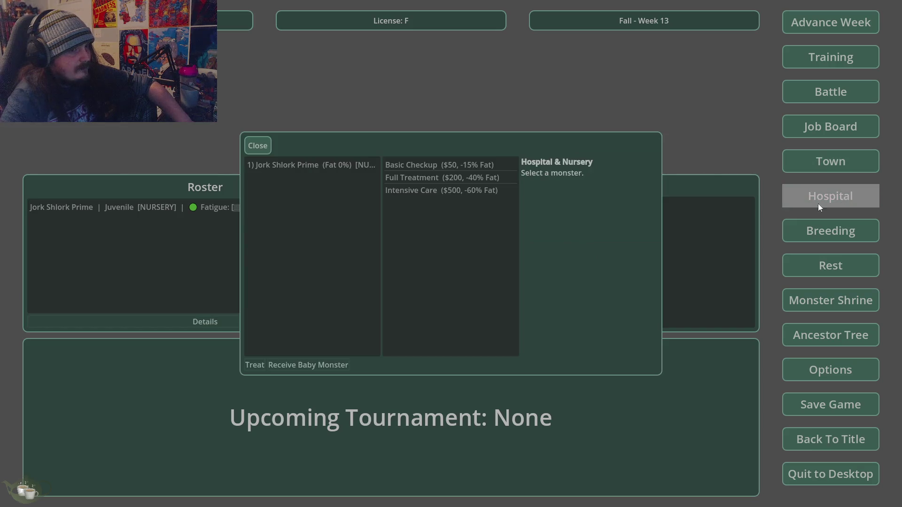
{"action": "left_click", "coordinate": [371, 166]}
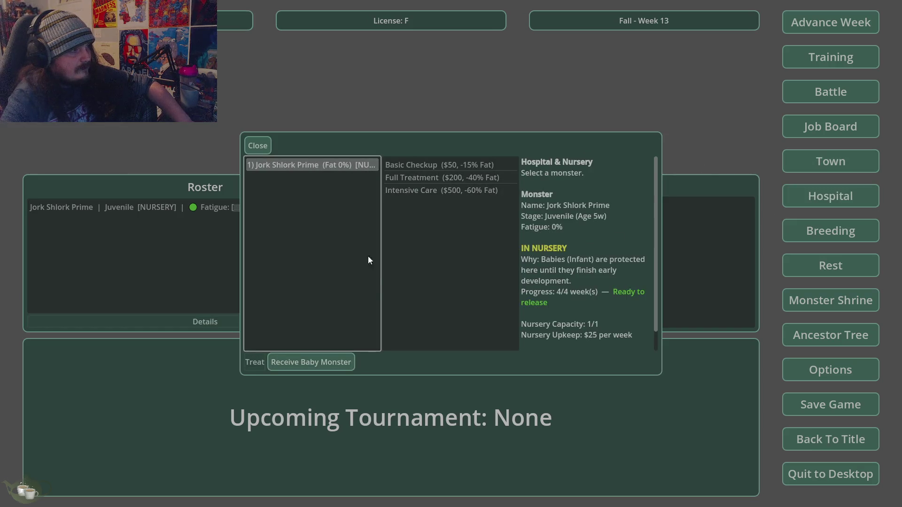
{"action": "left_click", "coordinate": [348, 369]}
{"action": "left_click", "coordinate": [438, 262]}
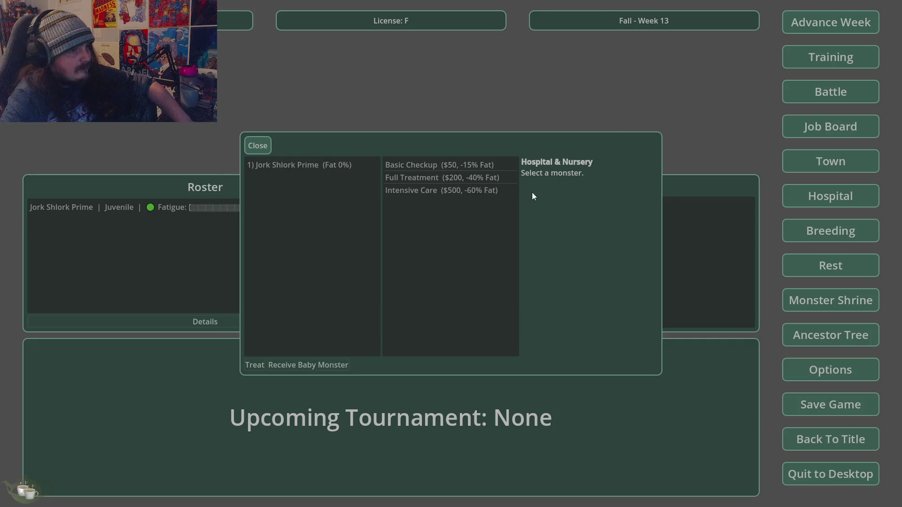
{"action": "left_click", "coordinate": [265, 143]}
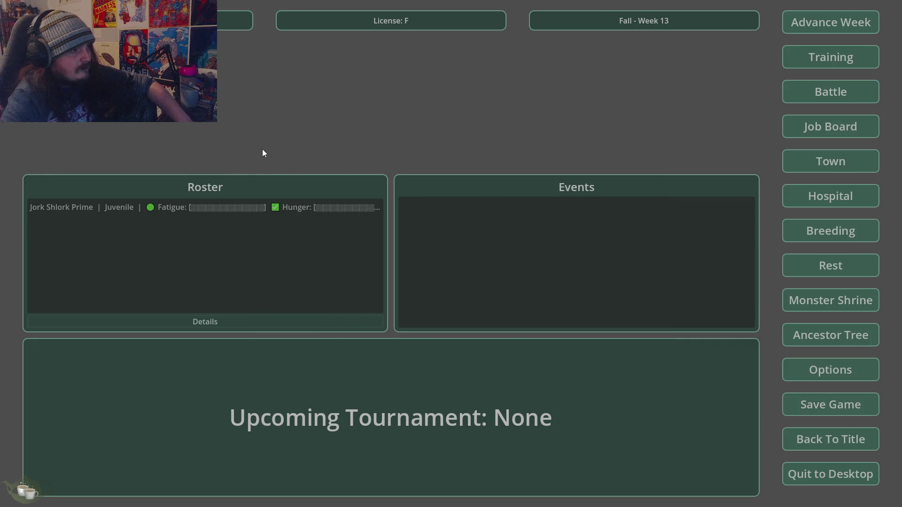
{"action": "left_click", "coordinate": [241, 211]}
{"action": "left_click", "coordinate": [223, 323]}
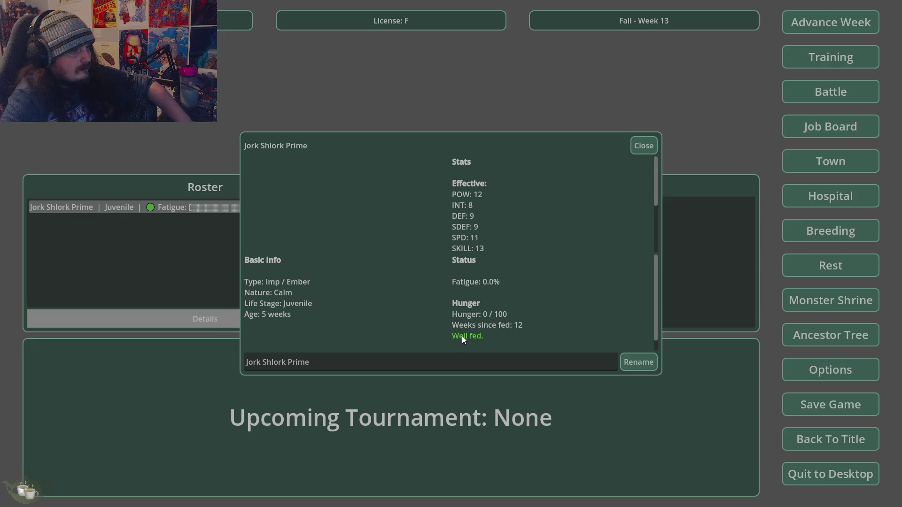
Advance to Week 14 and check that Jork Shlork Prime shows Hunger 100/100, Hungry.
{"action": "left_click", "coordinate": [643, 146]}
{"action": "left_click", "coordinate": [839, 26]}
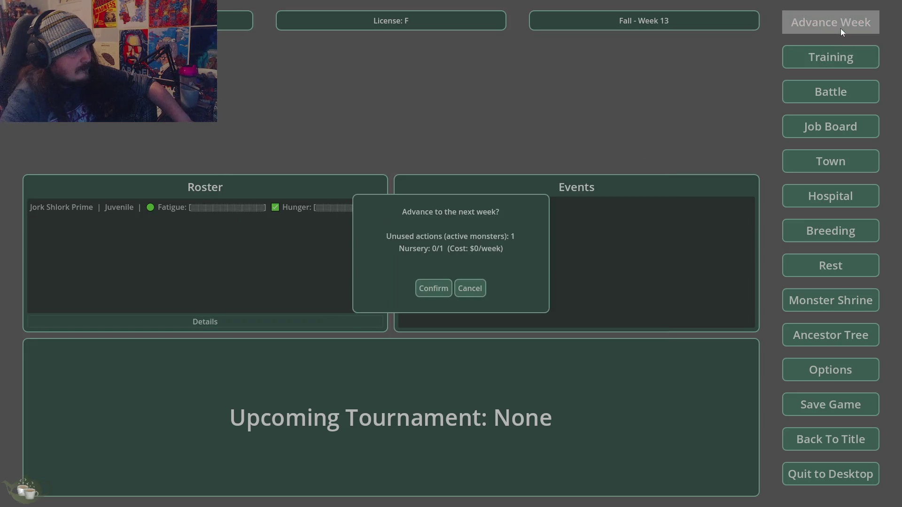
{"action": "left_click", "coordinate": [431, 290]}
{"action": "left_click", "coordinate": [298, 208]}
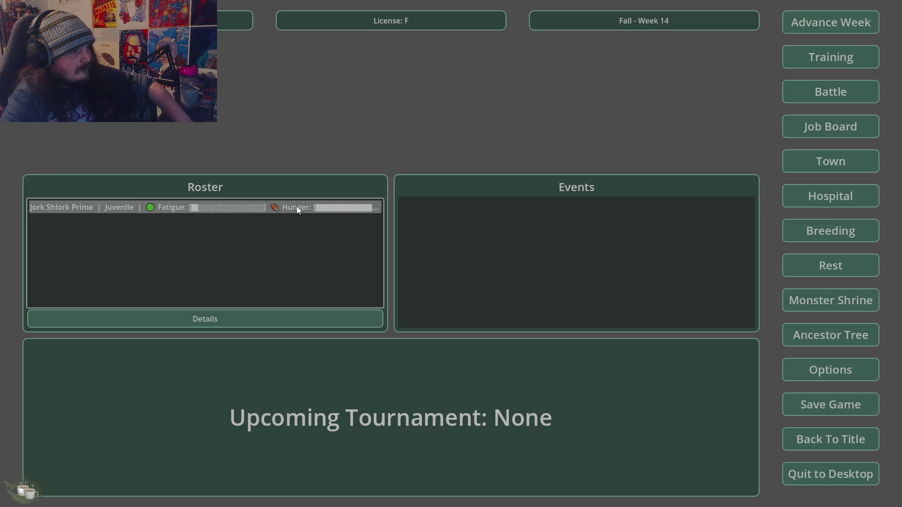
{"action": "left_click", "coordinate": [253, 320]}
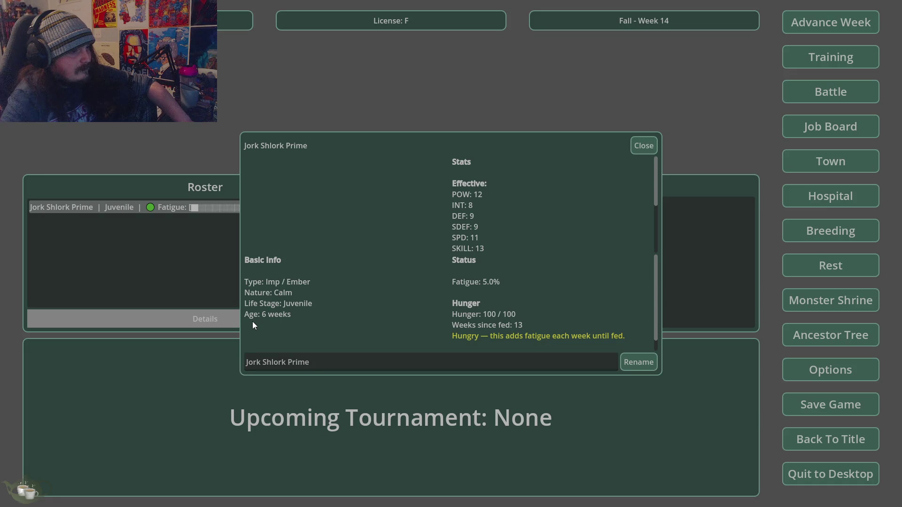
{"action": "left_click", "coordinate": [639, 146]}
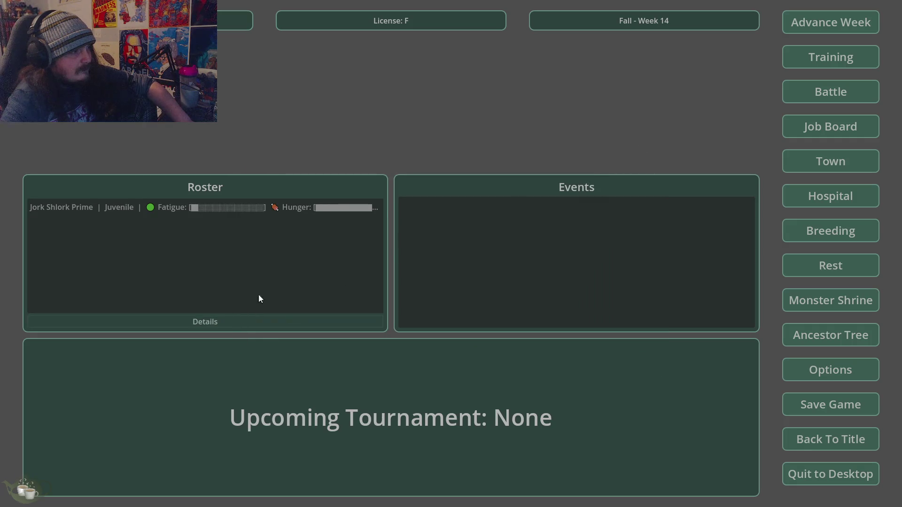
Advance to Fall Week 15 and reopen Jork Shlork Prime's details.
{"action": "left_click", "coordinate": [314, 210]}
{"action": "left_click", "coordinate": [789, 30]}
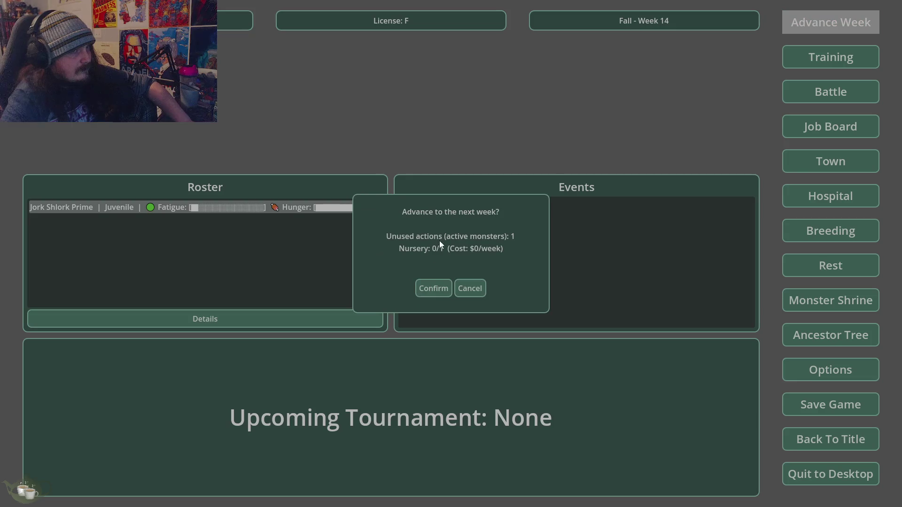
{"action": "left_click", "coordinate": [424, 285]}
{"action": "left_click", "coordinate": [283, 212]}
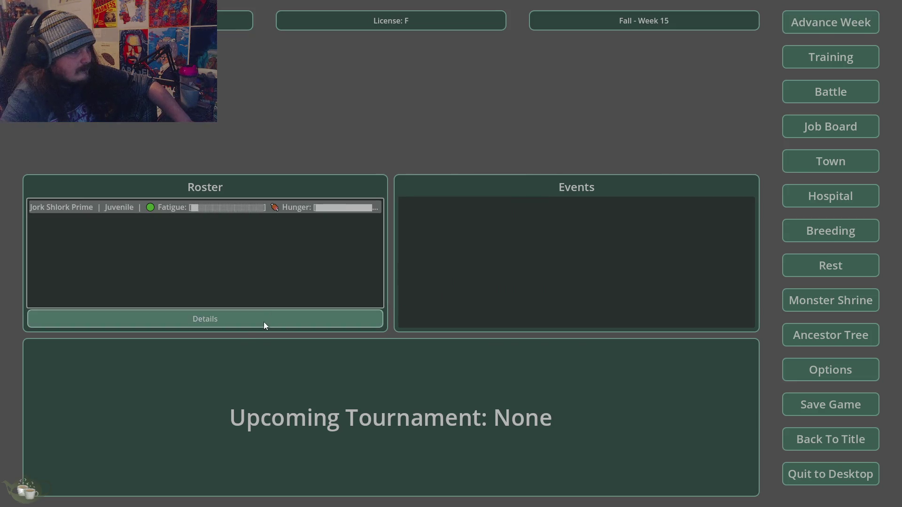
{"action": "left_click", "coordinate": [264, 322]}
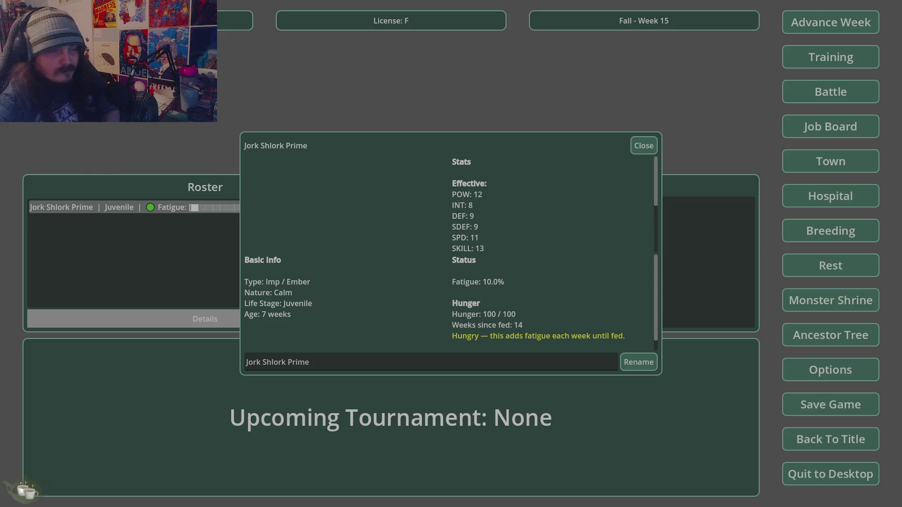
Close Jork Shlork Prime's details after reviewing its 10.0% hunger fatigue.
{"action": "left_click", "coordinate": [642, 147]}
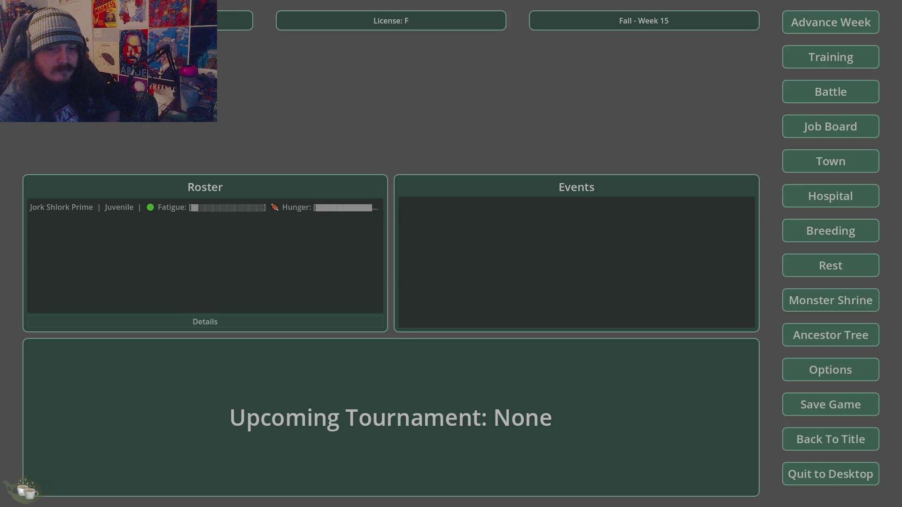
Join Discord's Tea Time voice channel, bring up its invite list, and return to the game.
{"action": "key", "text": "alt+Tab"}
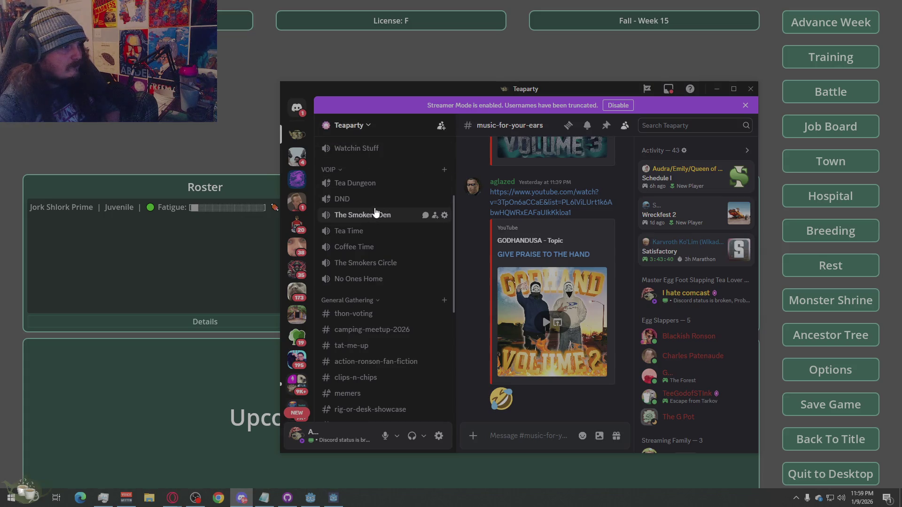
{"action": "left_click", "coordinate": [366, 231]}
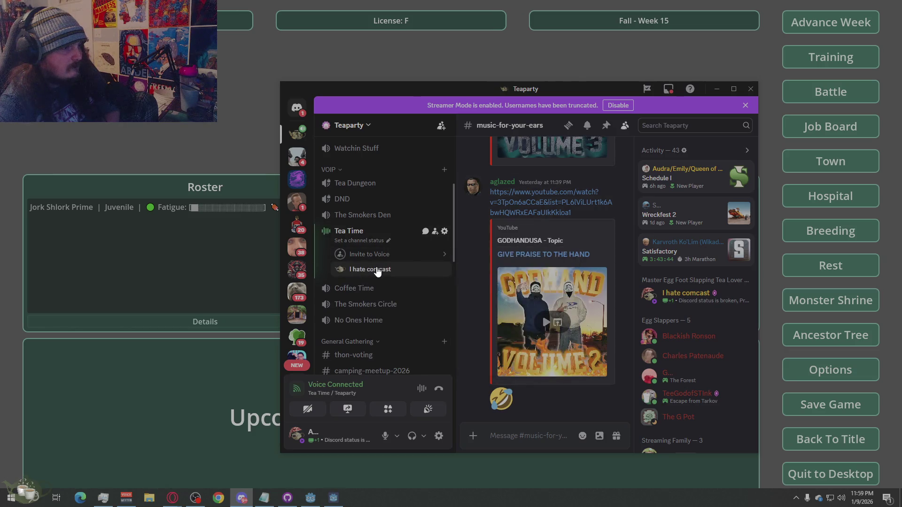
{"action": "left_click", "coordinate": [418, 258]}
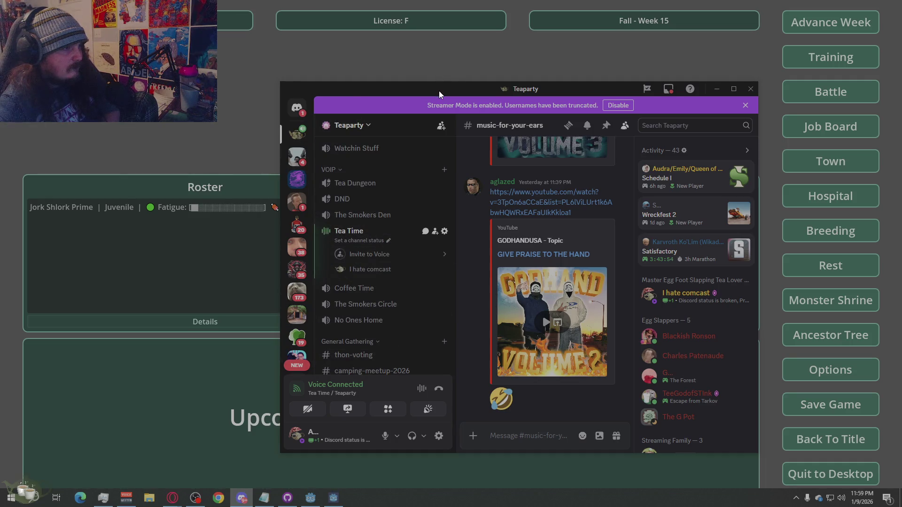
{"action": "key", "text": "alt+Tab"}
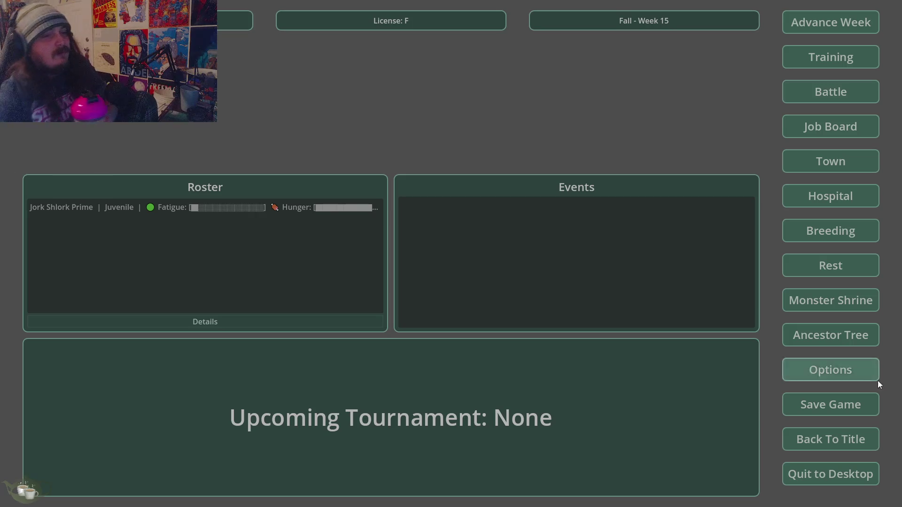
Leave the hub for the title screen and quit the game back to the editor.
{"action": "left_click", "coordinate": [862, 435]}
{"action": "left_click", "coordinate": [439, 281]}
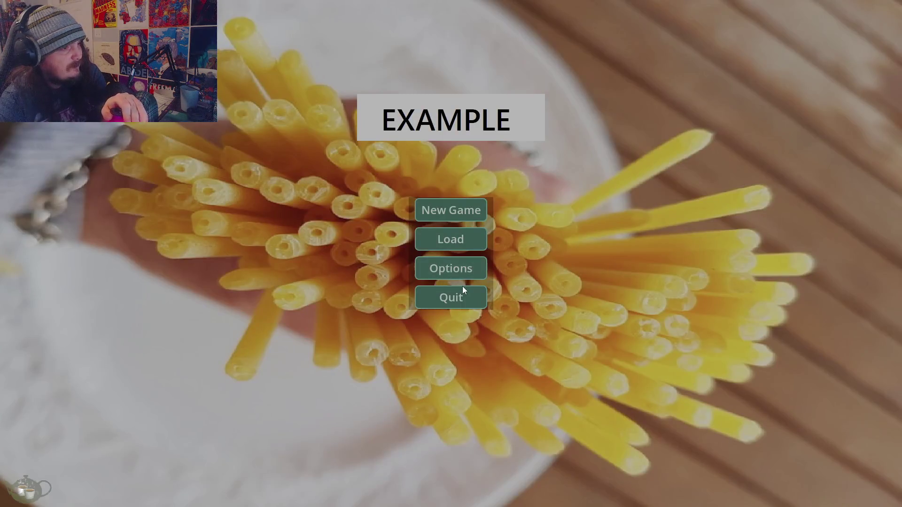
{"action": "left_click", "coordinate": [465, 292]}
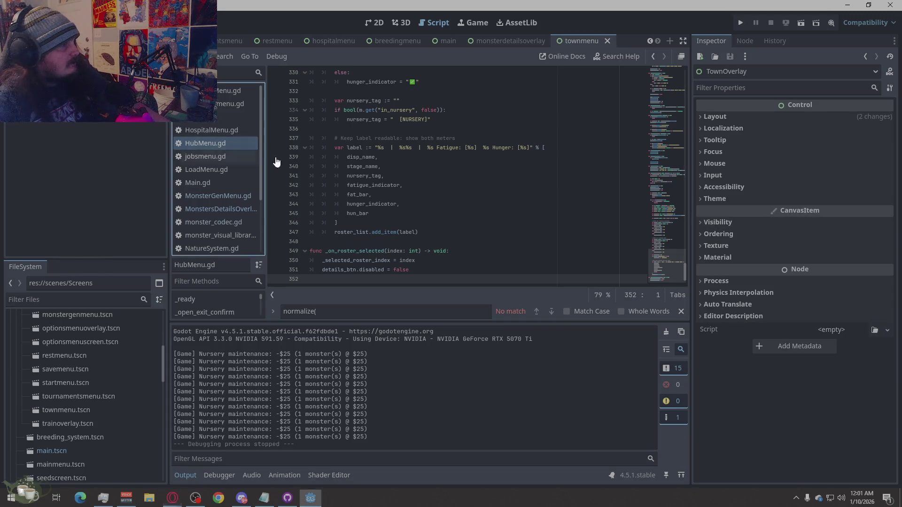
{"action": "right_click", "coordinate": [494, 187]}
{"action": "left_click", "coordinate": [511, 288]}
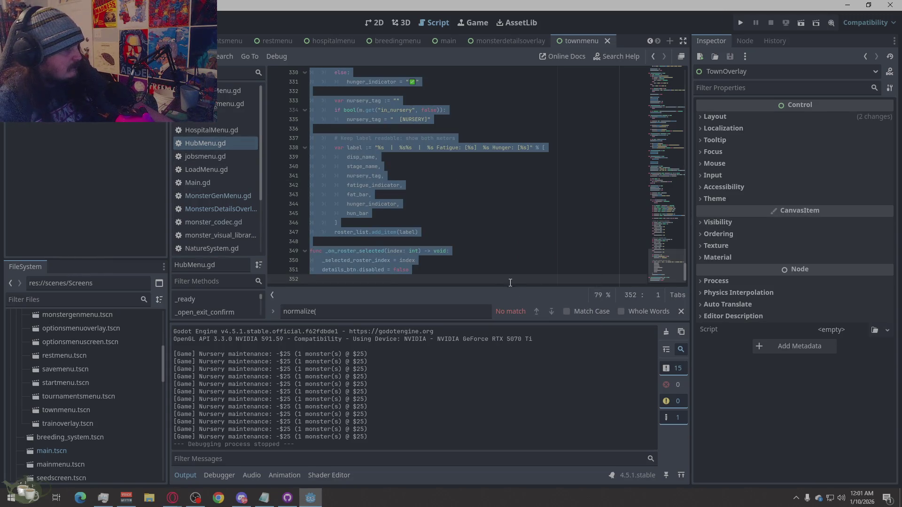
{"action": "key", "text": "ctrl+v"}
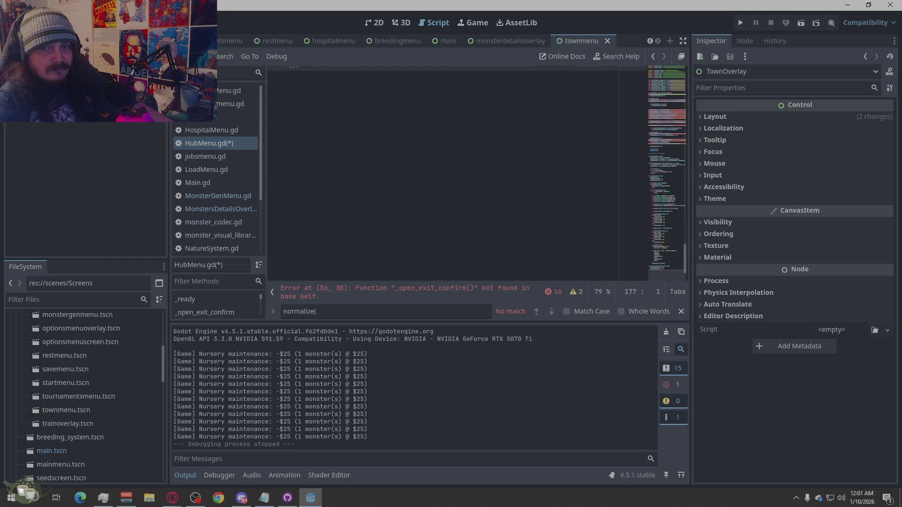
{"action": "left_click", "coordinate": [173, 498]}
{"action": "key", "text": "alt+Tab"}
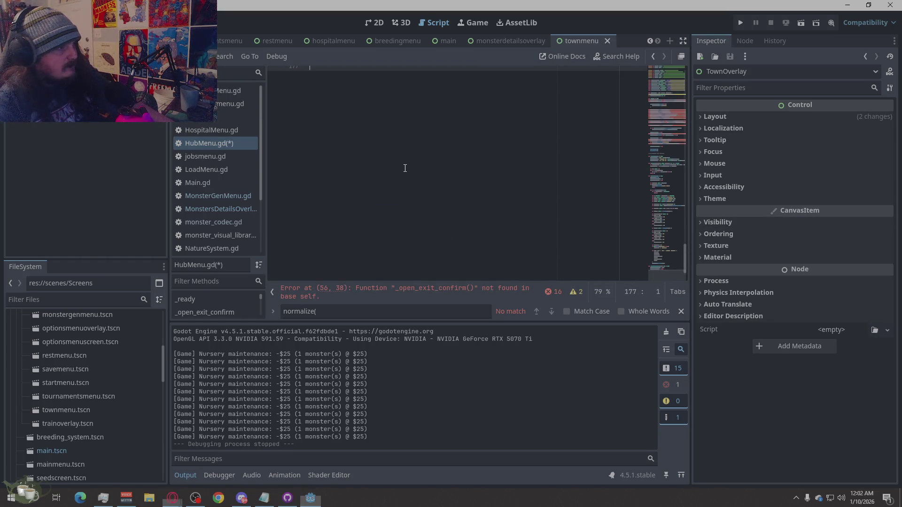
{"action": "key", "text": "ctrl+v"}
{"action": "key", "text": "ctrl+s"}
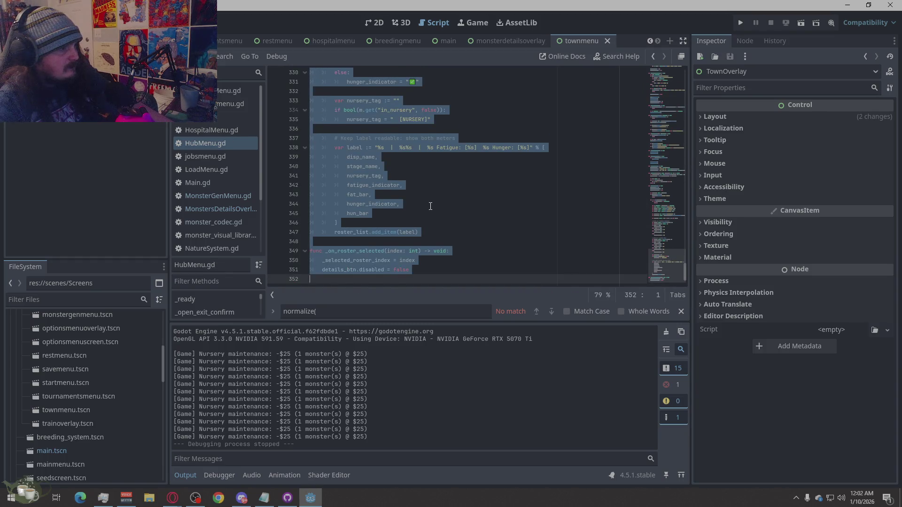
{"action": "left_click", "coordinate": [431, 212]}
{"action": "right_click", "coordinate": [429, 208]}
{"action": "left_click", "coordinate": [447, 215]}
{"action": "right_click", "coordinate": [447, 215]}
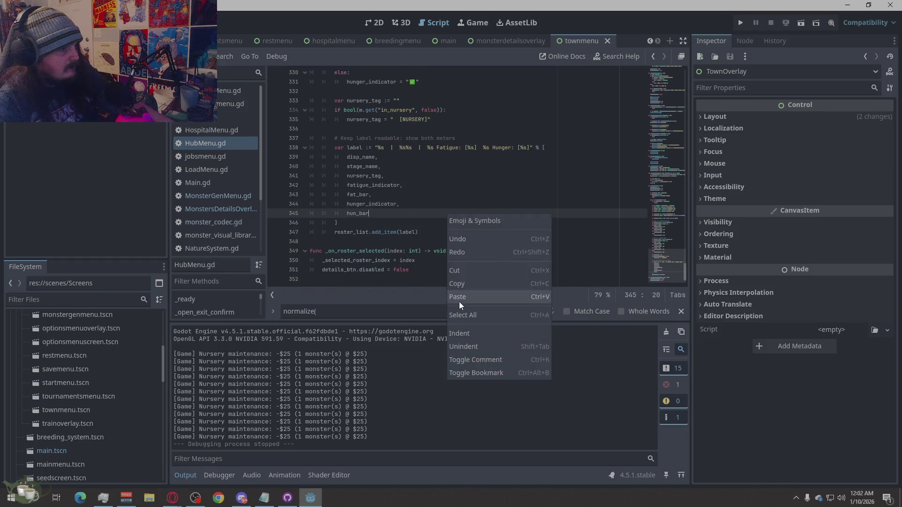
{"action": "left_click", "coordinate": [461, 315]}
{"action": "key", "text": "ctrl+v"}
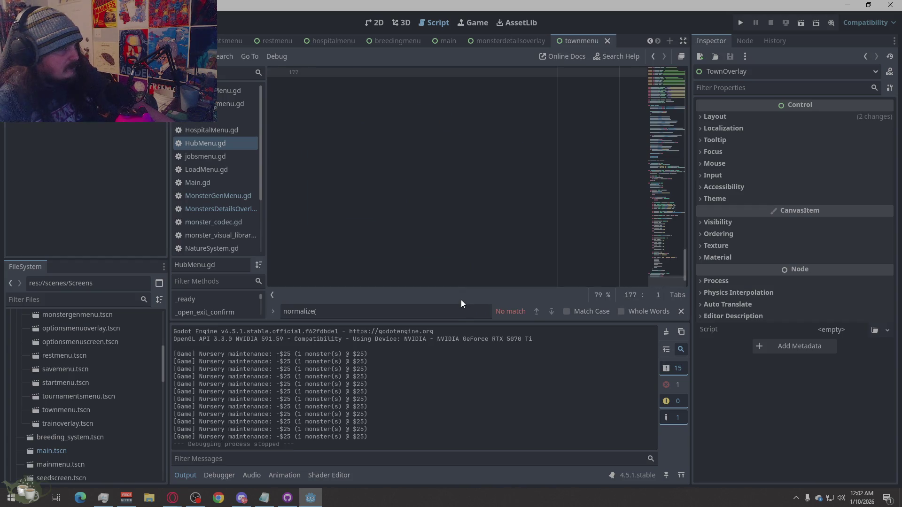
{"action": "key", "text": "ctrl+z"}
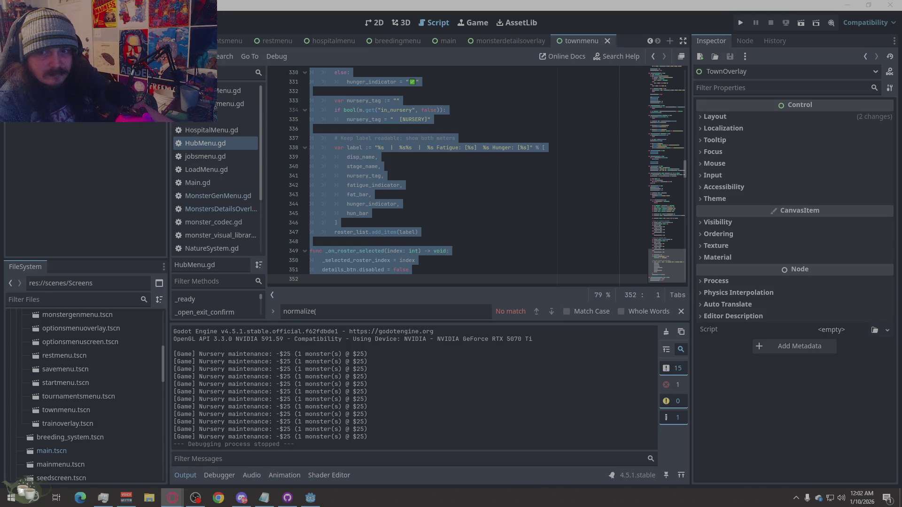
{"action": "left_click", "coordinate": [502, 175]}
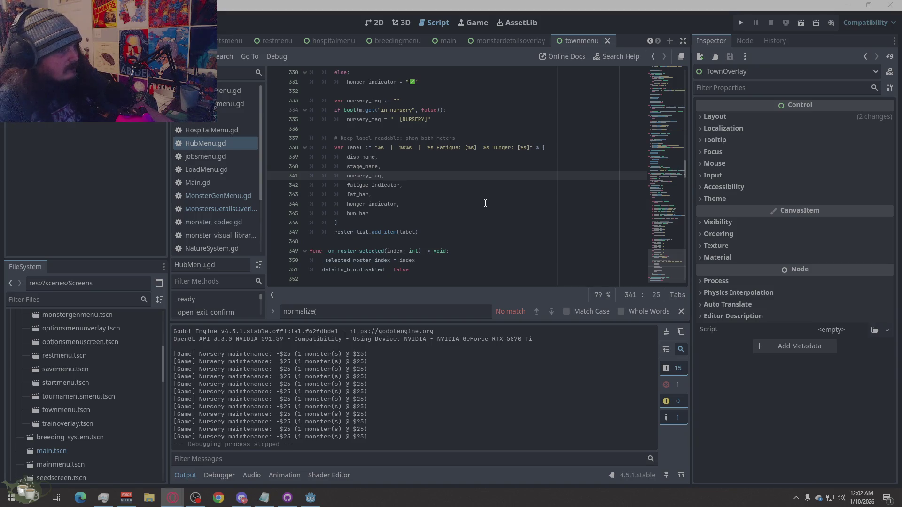
{"action": "scroll", "coordinate": [485, 203], "scroll_direction": "up", "scroll_amount": 20}
{"action": "scroll", "coordinate": [485, 203], "scroll_direction": "down", "scroll_amount": 20}
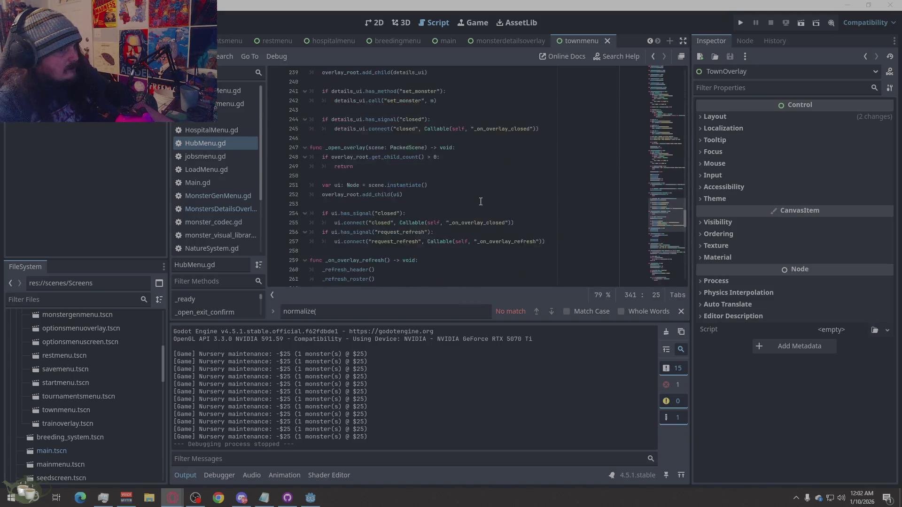
{"action": "scroll", "coordinate": [480, 202], "scroll_direction": "down", "scroll_amount": 5}
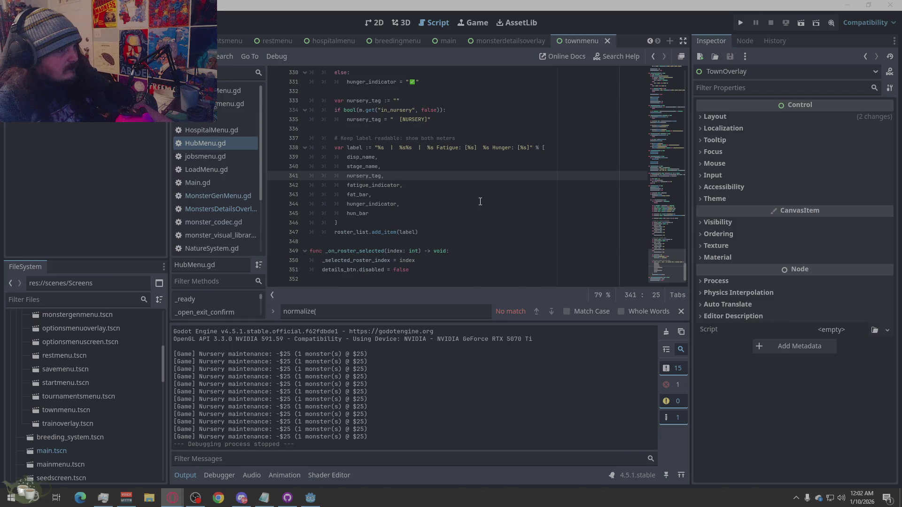
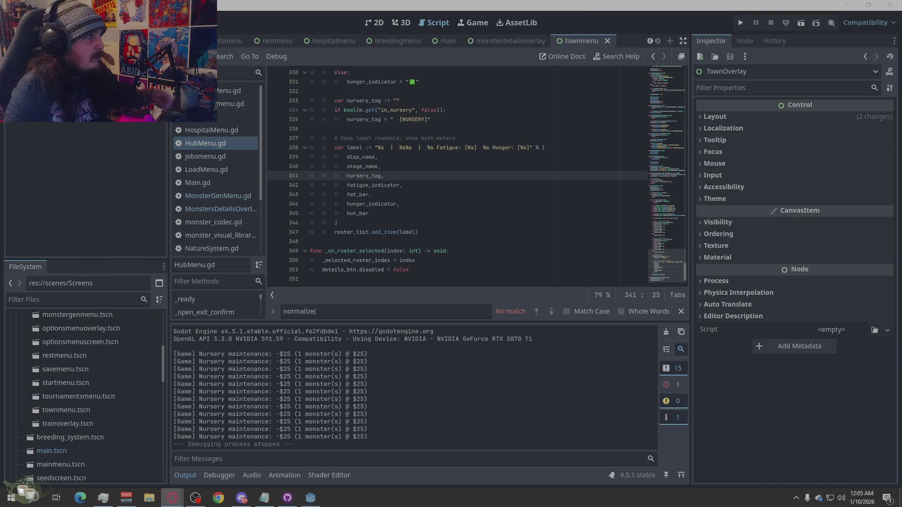
Select all of Game.gd's code so it can be replaced with the new version.
{"action": "left_click", "coordinate": [224, 117]}
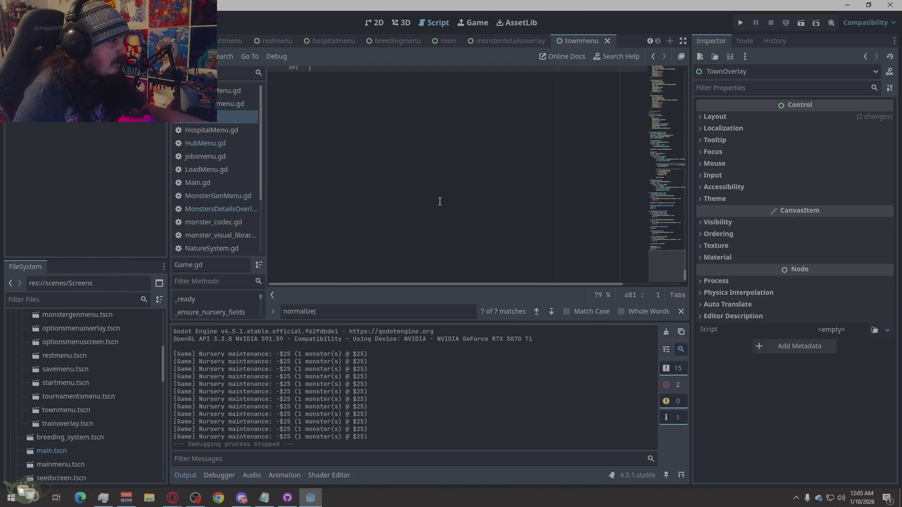
{"action": "right_click", "coordinate": [444, 226]}
{"action": "left_click", "coordinate": [472, 300]}
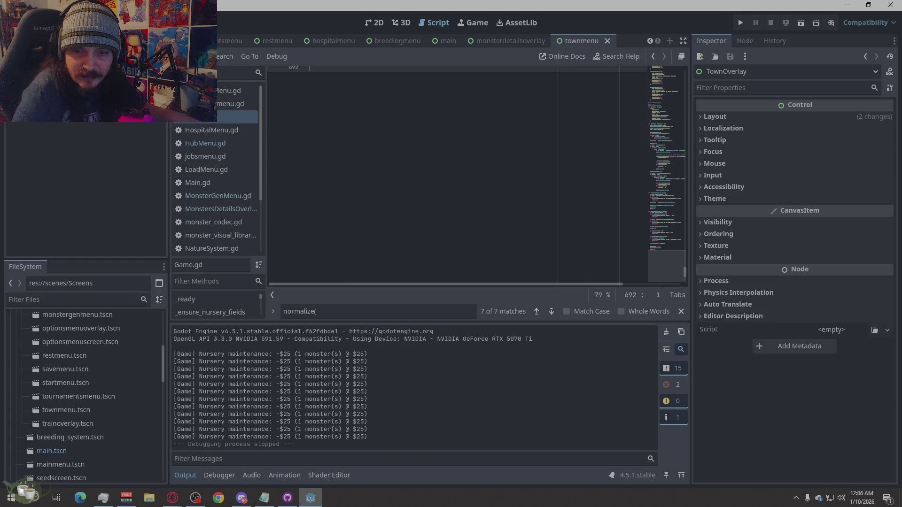
{"action": "key", "text": "alt+Tab"}
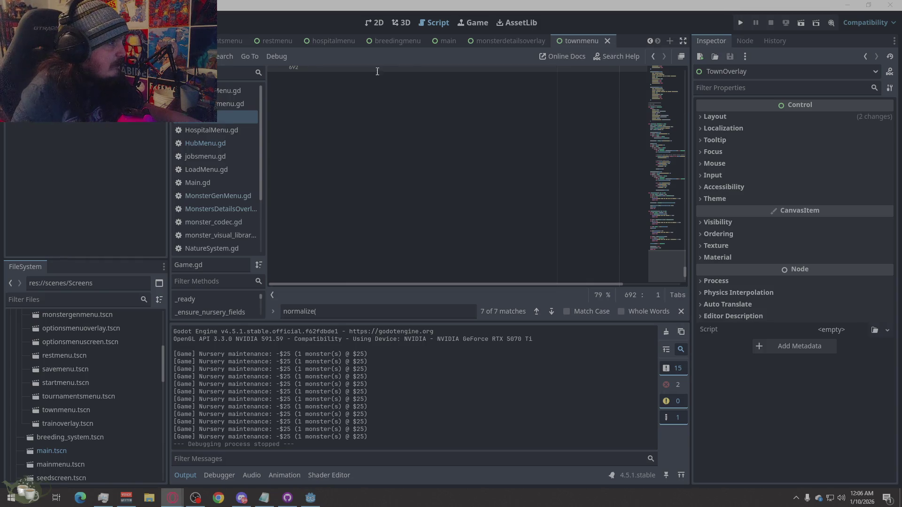
Replace HubMenu.gd's code with the new version that has fatigue and hunger bars.
{"action": "left_click", "coordinate": [193, 145]}
{"action": "right_click", "coordinate": [413, 210]}
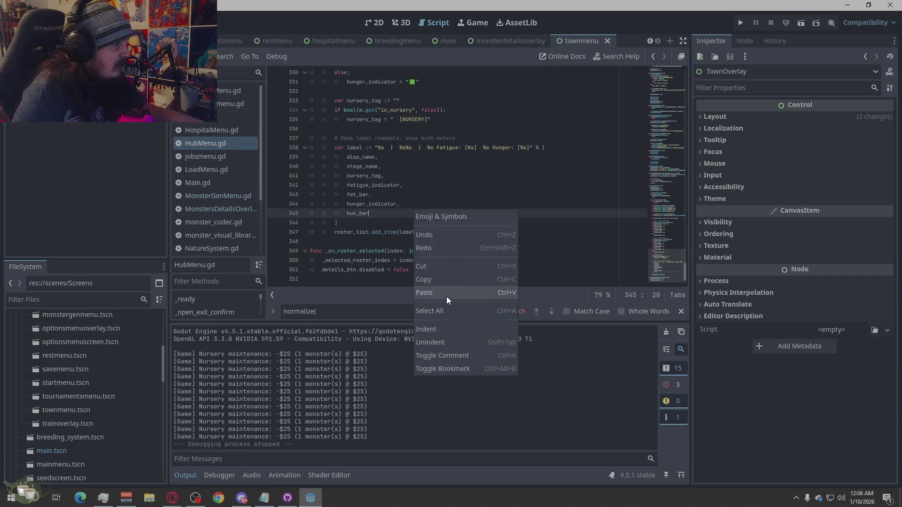
{"action": "left_click", "coordinate": [444, 311]}
{"action": "key", "text": "ctrl+v"}
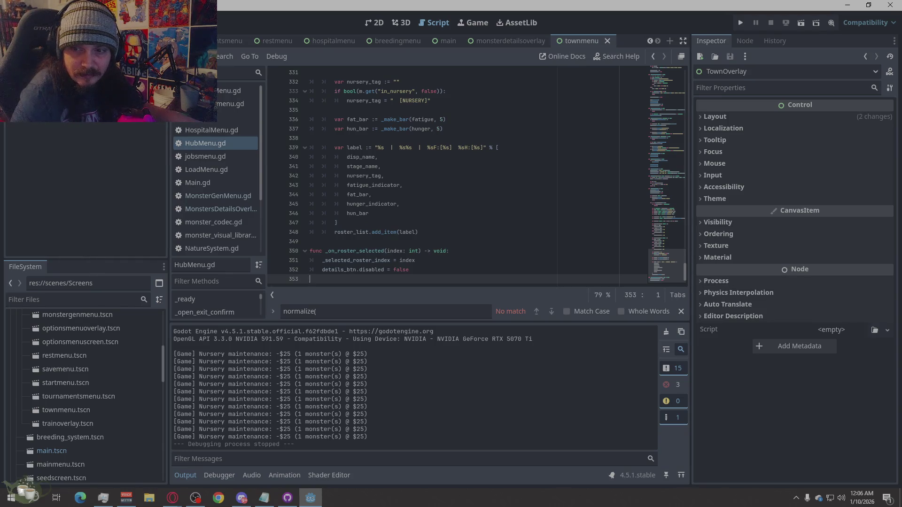
Paste the new code over MonstersDetailsOverlay.gd and run the project.
{"action": "key", "text": "alt+Tab"}
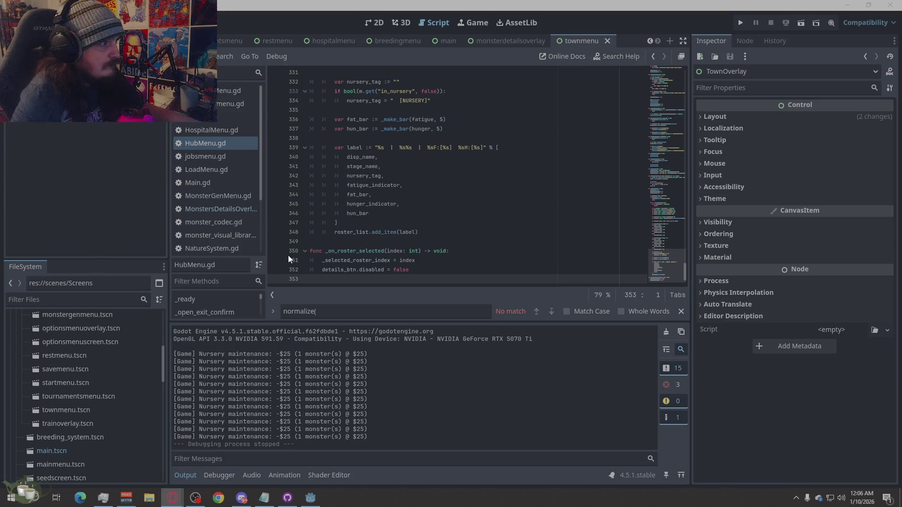
{"action": "left_click", "coordinate": [222, 210]}
{"action": "right_click", "coordinate": [439, 234]}
{"action": "left_click", "coordinate": [459, 333]}
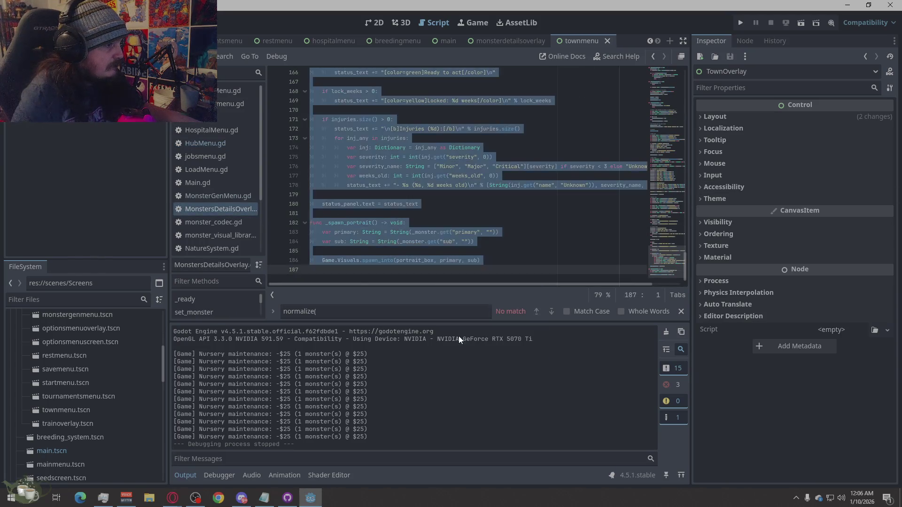
{"action": "key", "text": "ctrl+v"}
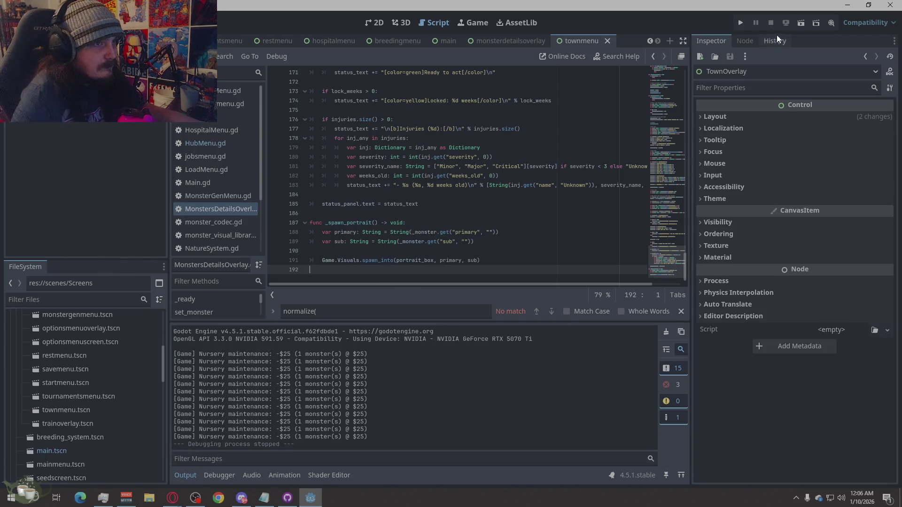
{"action": "left_click", "coordinate": [741, 22]}
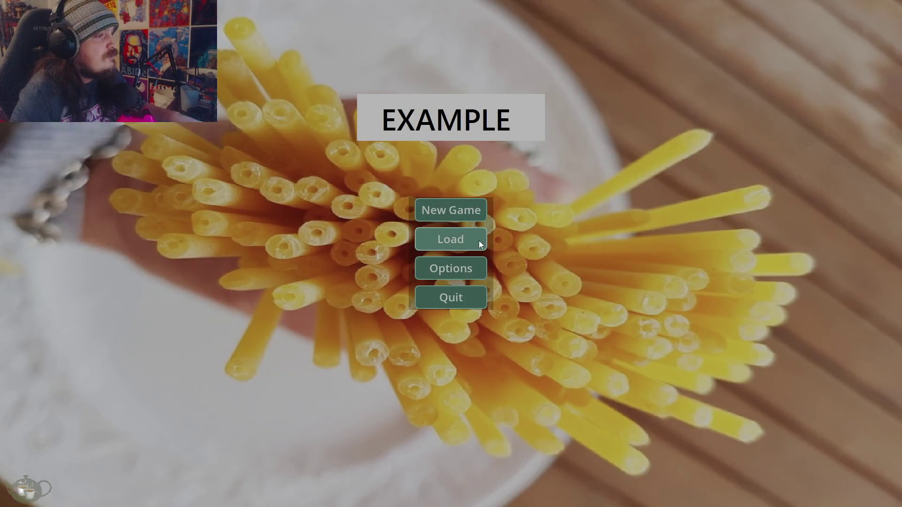
Load the saved game, generate an Ember monster at the shrine, and check its details.
{"action": "left_click", "coordinate": [478, 241]}
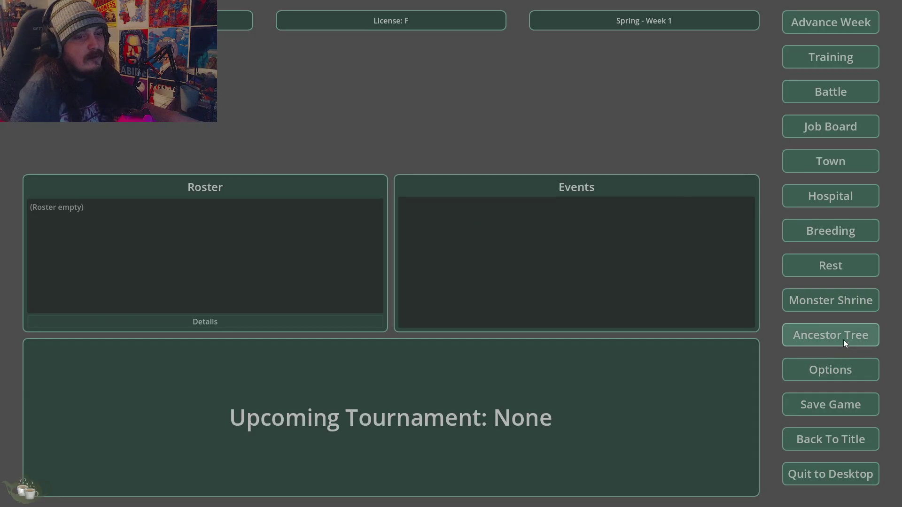
{"action": "left_click", "coordinate": [842, 307]}
{"action": "left_click", "coordinate": [282, 194]}
{"action": "left_click", "coordinate": [264, 219]}
{"action": "left_click", "coordinate": [245, 204]}
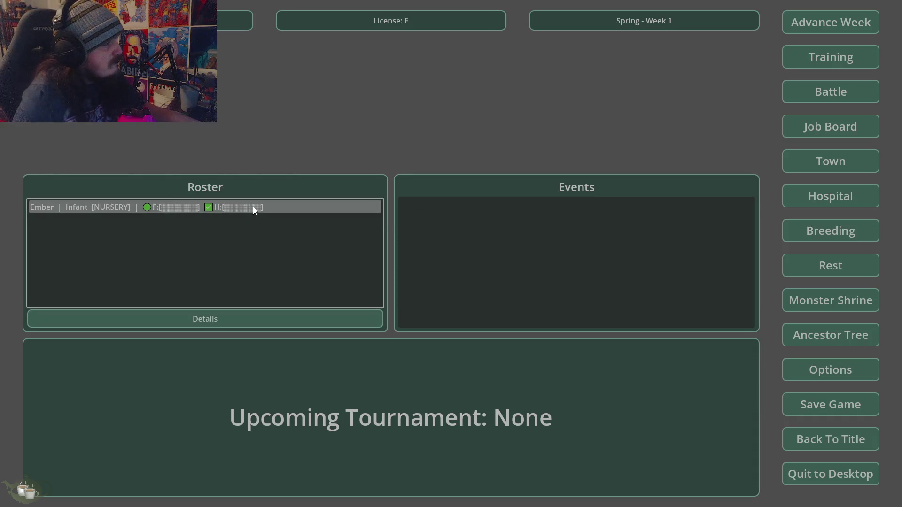
{"action": "left_click", "coordinate": [199, 325]}
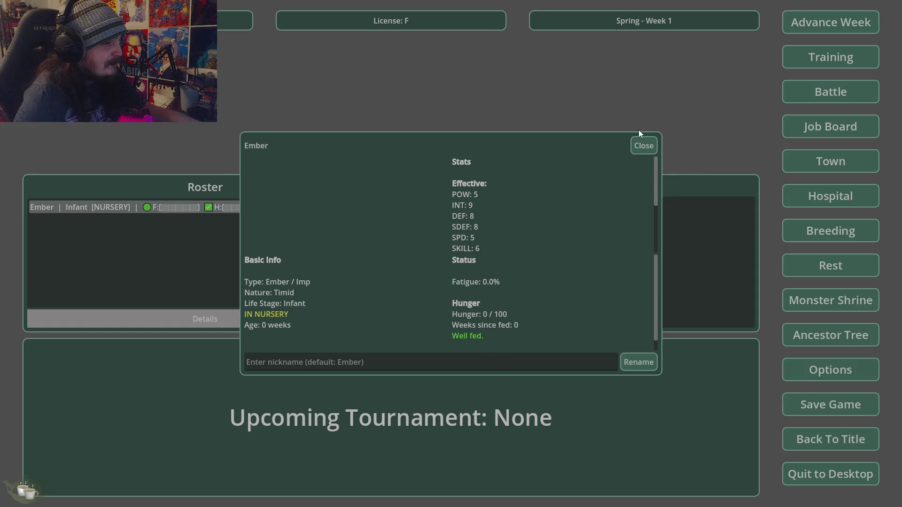
{"action": "left_click", "coordinate": [644, 143]}
Advance the calendar week by week to Summer Week 6, checking Ember's details midway.
{"action": "left_click", "coordinate": [832, 20]}
{"action": "left_click", "coordinate": [426, 290]}
{"action": "left_click", "coordinate": [820, 30]}
{"action": "left_click", "coordinate": [430, 289]}
{"action": "left_click", "coordinate": [245, 210]}
{"action": "left_click", "coordinate": [222, 319]}
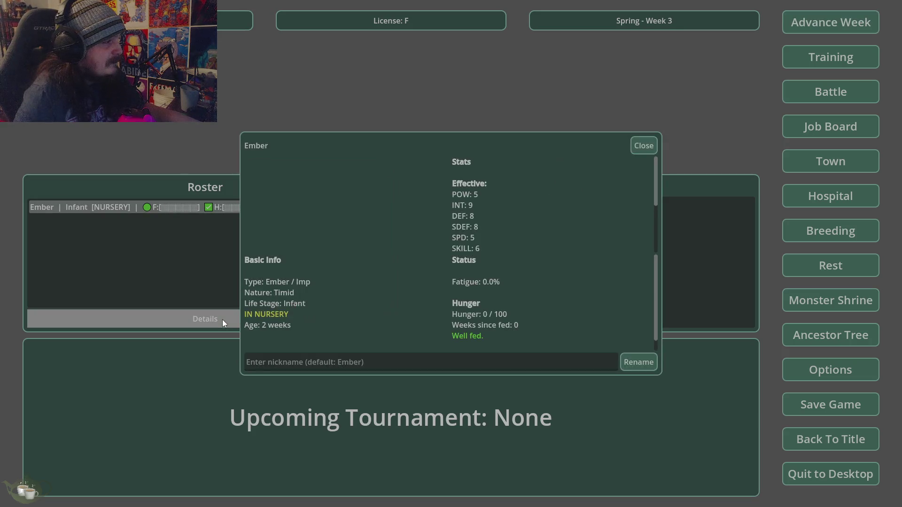
{"action": "left_click", "coordinate": [643, 146]}
{"action": "left_click", "coordinate": [870, 30]}
{"action": "left_click", "coordinate": [433, 289]}
{"action": "left_click", "coordinate": [830, 22]}
{"action": "left_click", "coordinate": [434, 289]}
{"action": "left_click", "coordinate": [816, 18]}
{"action": "left_click", "coordinate": [433, 288]}
Rename Ember to 'Cumby the Cum monster' in its details panel.
{"action": "left_click", "coordinate": [337, 207]}
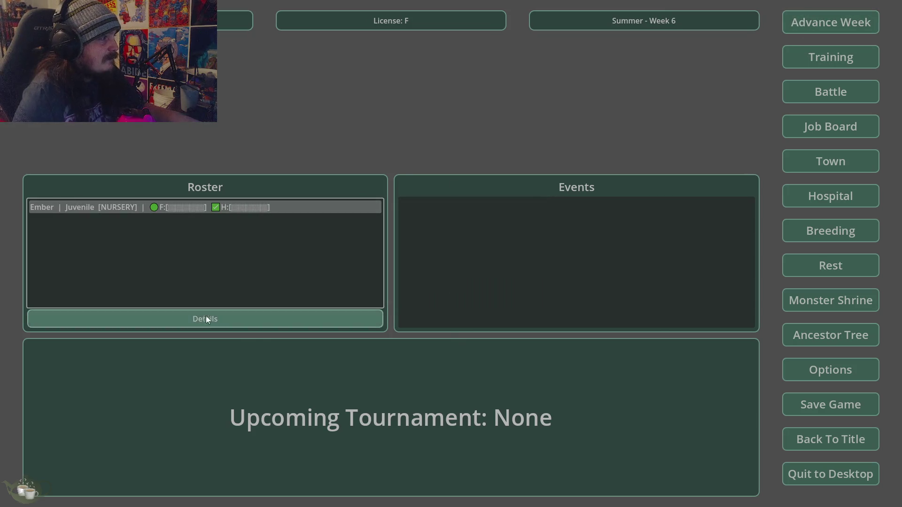
{"action": "left_click", "coordinate": [206, 319]}
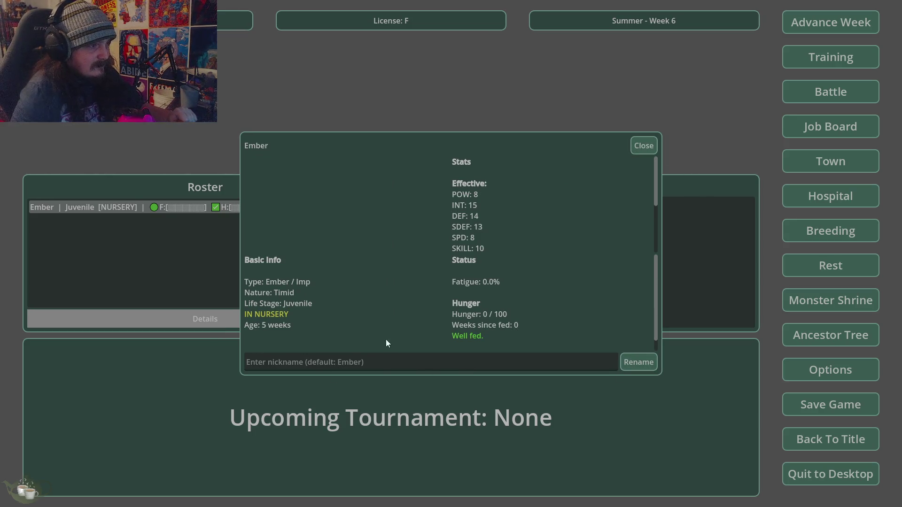
{"action": "left_click", "coordinate": [362, 357]}
{"action": "type", "text": "Cumby the Cum monster"}
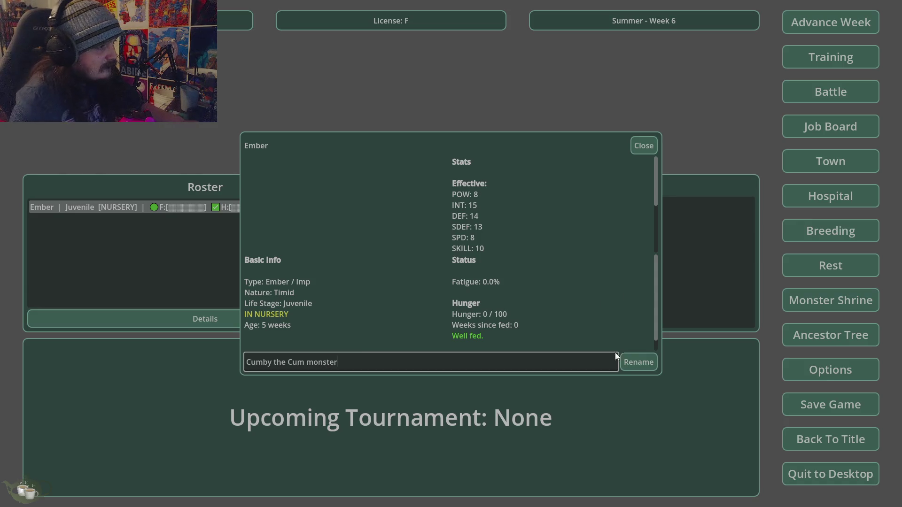
{"action": "left_click", "coordinate": [641, 362]}
{"action": "left_click", "coordinate": [632, 148]}
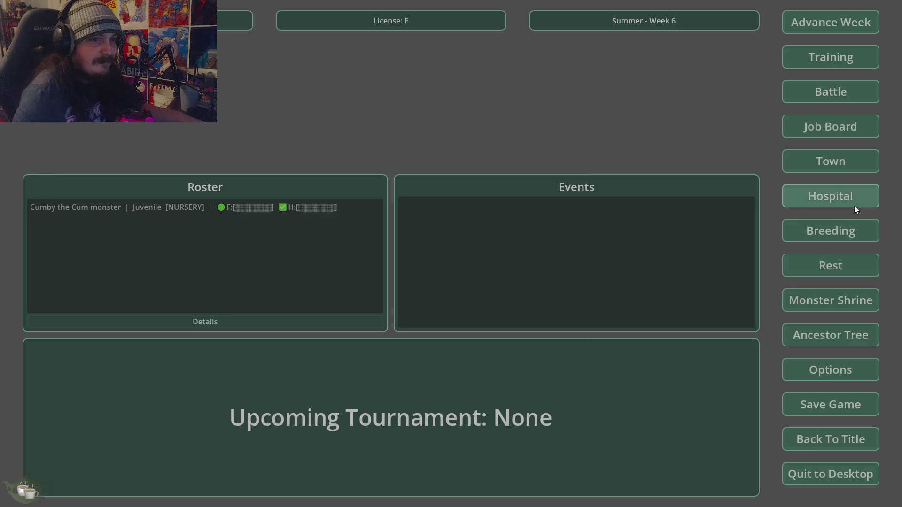
Release the monster from the nursery in the Hospital & Nursery screen.
{"action": "left_click", "coordinate": [842, 198]}
{"action": "left_click", "coordinate": [332, 165]}
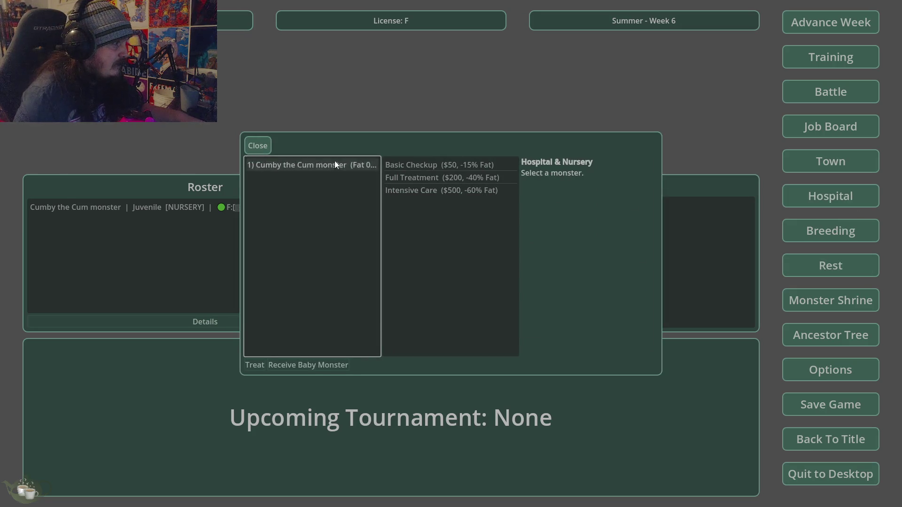
{"action": "left_click", "coordinate": [336, 362]}
{"action": "left_click", "coordinate": [428, 265]}
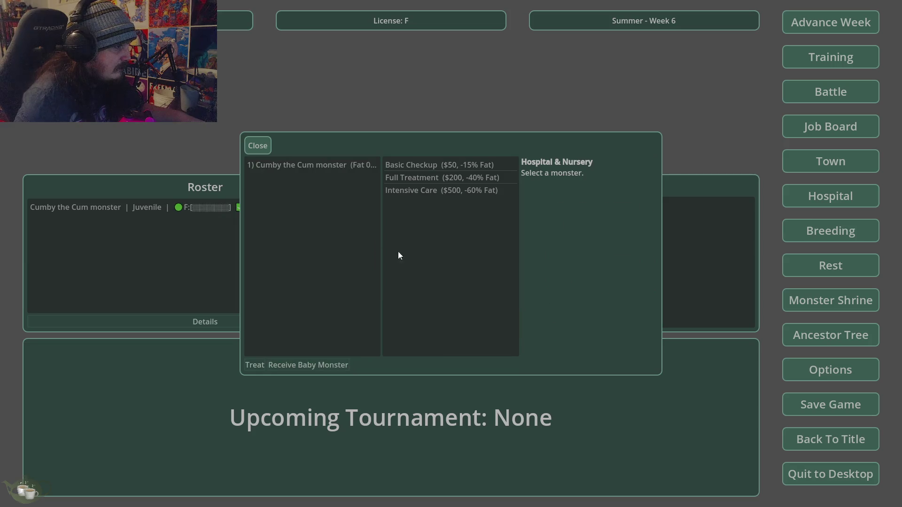
{"action": "left_click", "coordinate": [257, 146]}
Open the monster's details and start training, triggering the crash.
{"action": "left_click", "coordinate": [253, 206]}
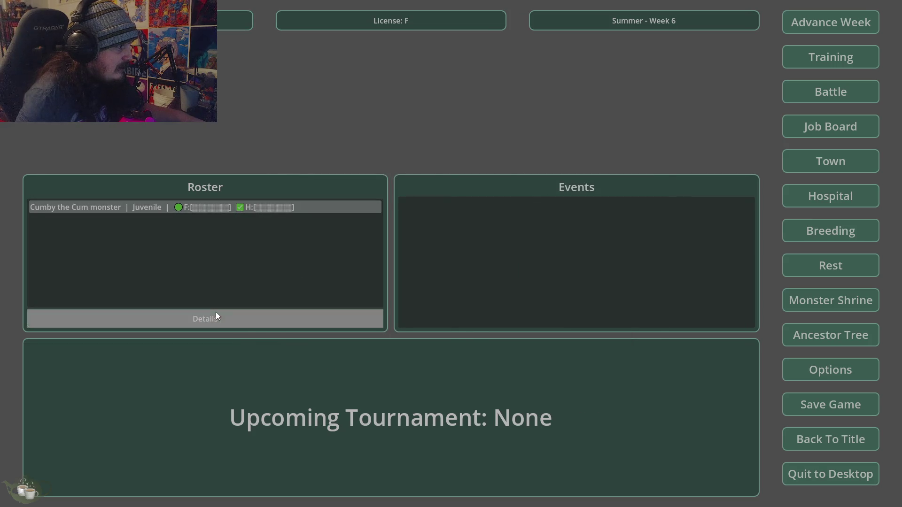
{"action": "left_click", "coordinate": [216, 318]}
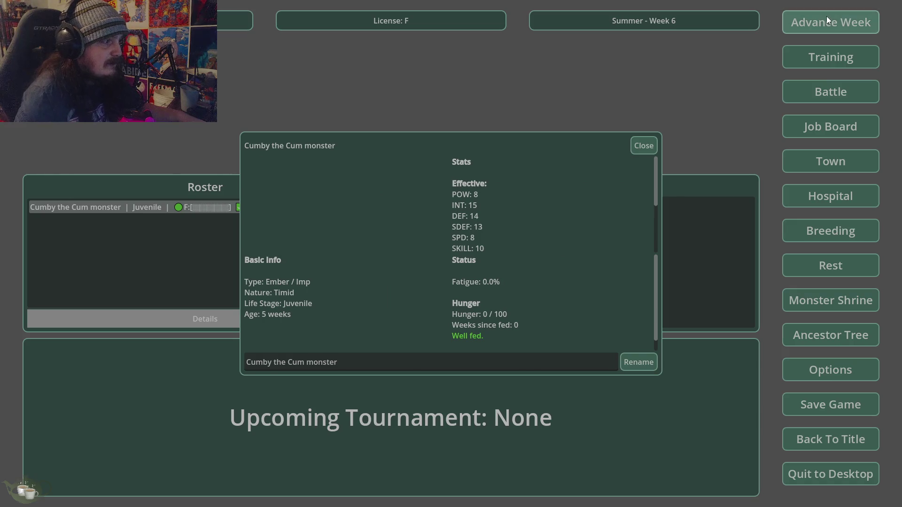
{"action": "left_click", "coordinate": [813, 57]}
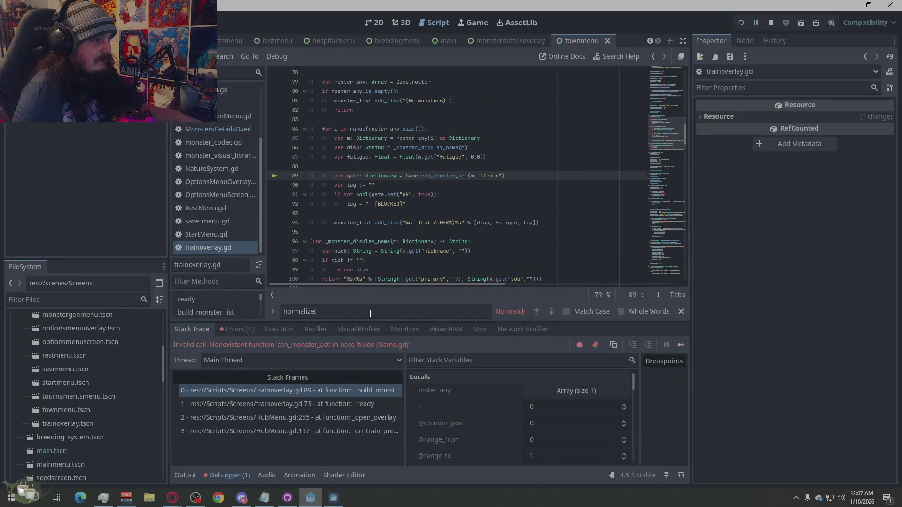
Inspect the can_monster_act error entry in the debugger's Errors list.
{"action": "left_click", "coordinate": [242, 330]}
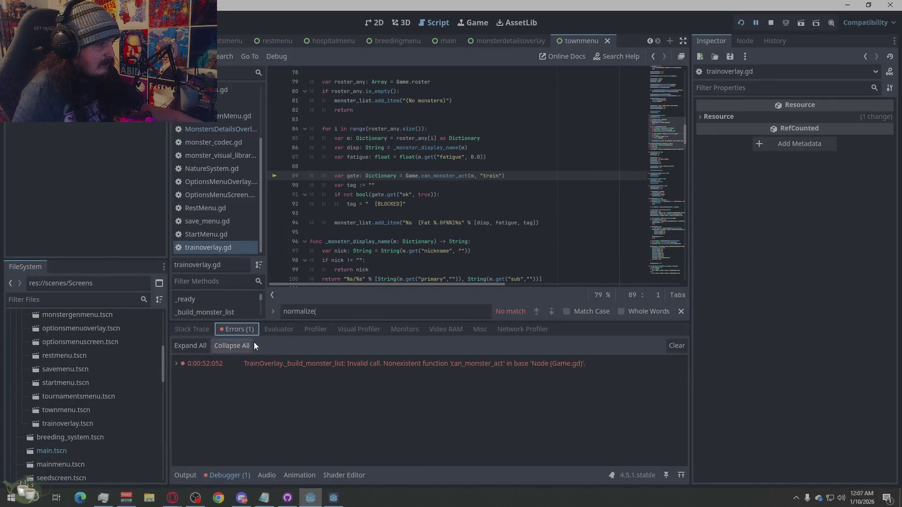
{"action": "left_click", "coordinate": [399, 367]}
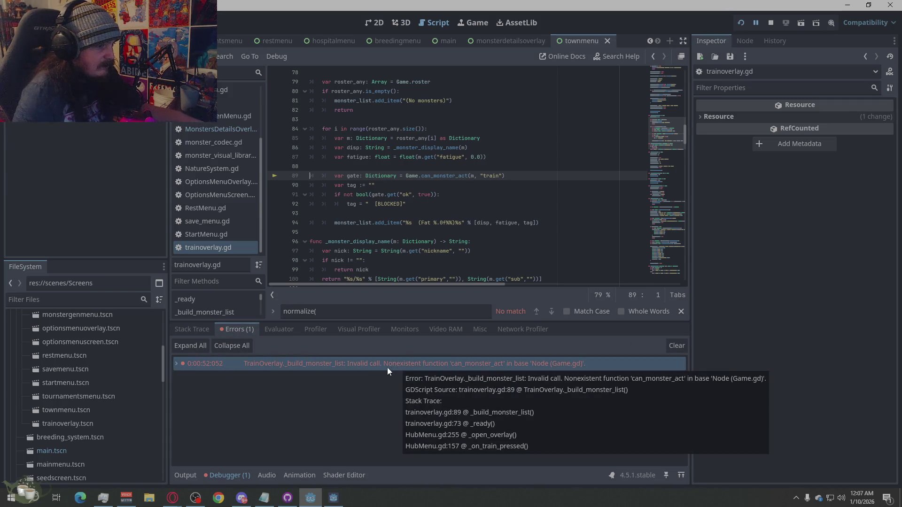
{"action": "right_click", "coordinate": [386, 367]}
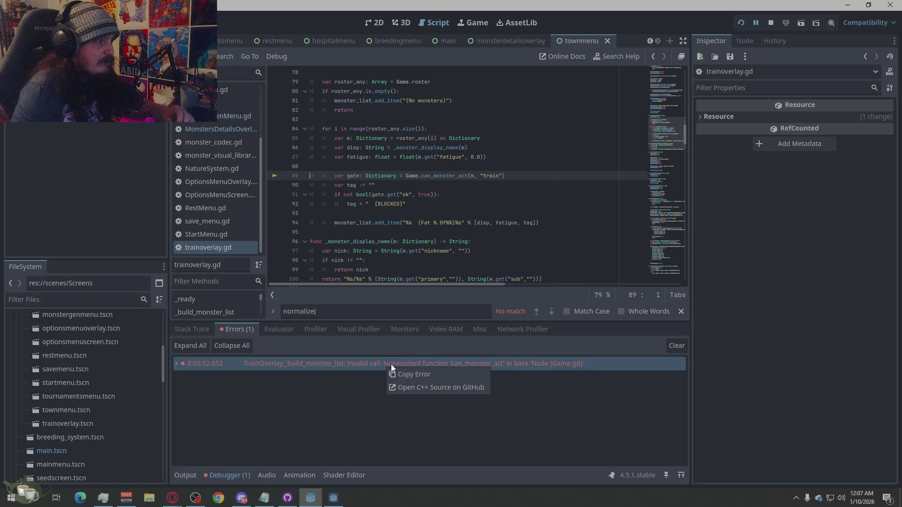
{"action": "left_click", "coordinate": [460, 372]}
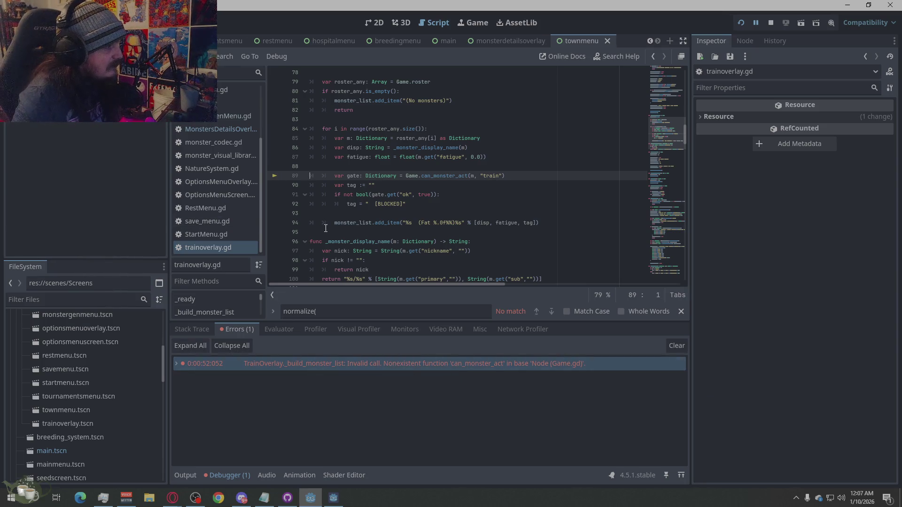
{"action": "scroll", "coordinate": [325, 235], "scroll_direction": "down", "scroll_amount": 4}
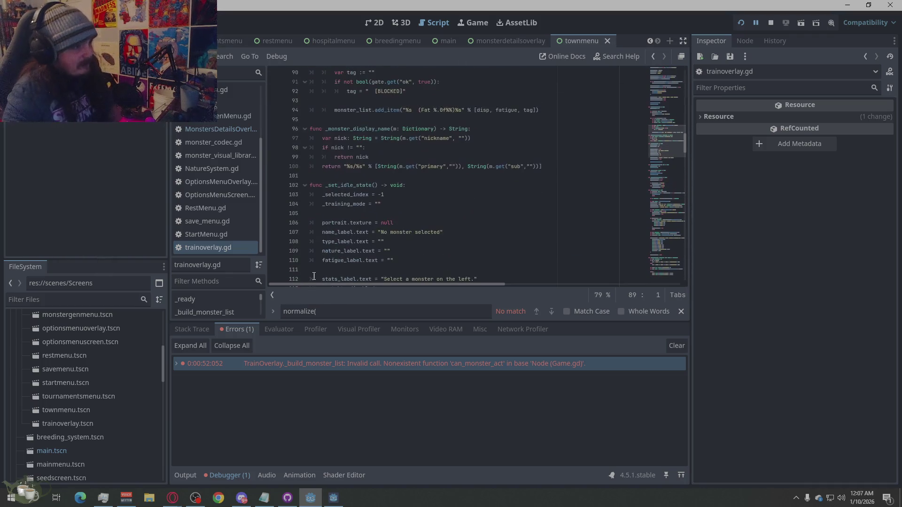
Stop the crashed game and launch it again.
{"action": "left_click", "coordinate": [172, 498]}
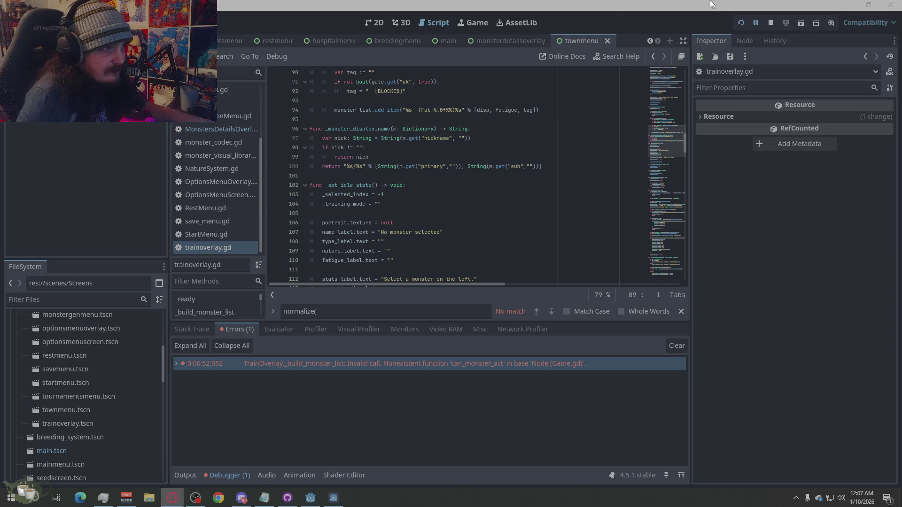
{"action": "left_click", "coordinate": [771, 24]}
{"action": "left_click", "coordinate": [739, 23]}
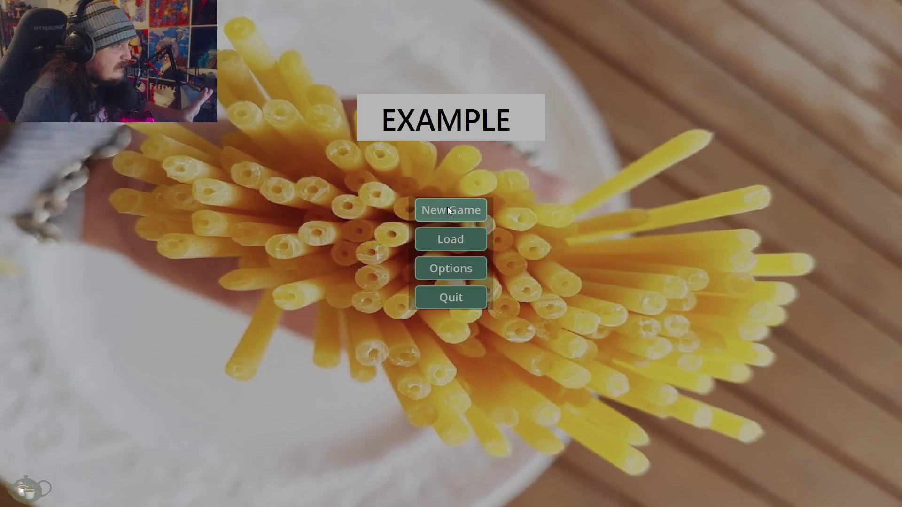
Start a new game and look at the still-empty ancestor tree.
{"action": "left_click", "coordinate": [447, 207]}
{"action": "left_click", "coordinate": [820, 339]}
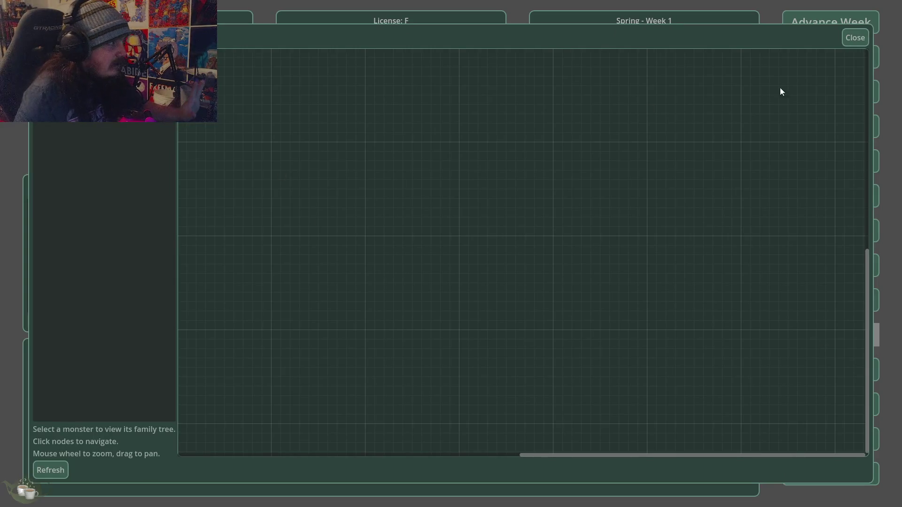
{"action": "left_click", "coordinate": [854, 38]}
Generate a Slime at the Monster Shrine, add it to the roster, and view its details.
{"action": "left_click", "coordinate": [799, 300]}
{"action": "left_click", "coordinate": [275, 195]}
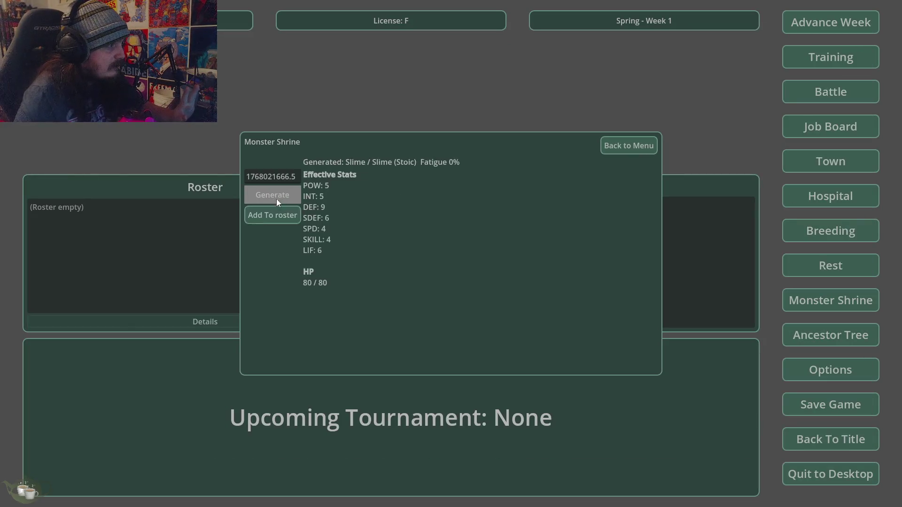
{"action": "left_click", "coordinate": [270, 212]}
{"action": "left_click", "coordinate": [154, 207]}
{"action": "left_click", "coordinate": [206, 319]}
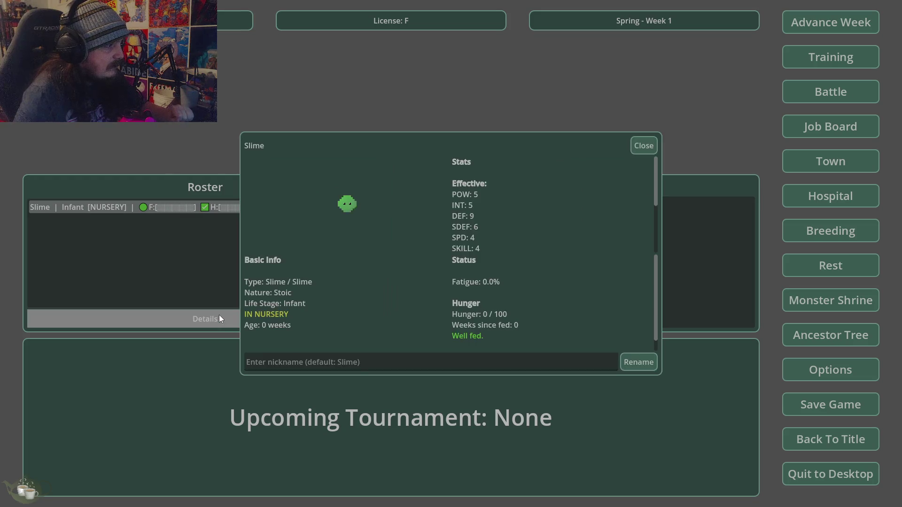
{"action": "left_click", "coordinate": [649, 146]}
Check the Hospital & Nursery and the Slime's ancestor tree, then open the job board.
{"action": "left_click", "coordinate": [850, 206]}
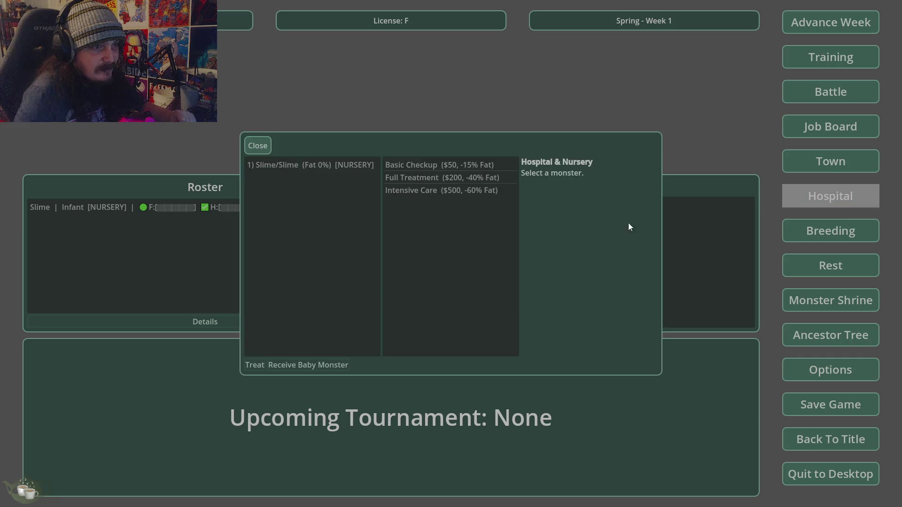
{"action": "left_click", "coordinate": [244, 145]}
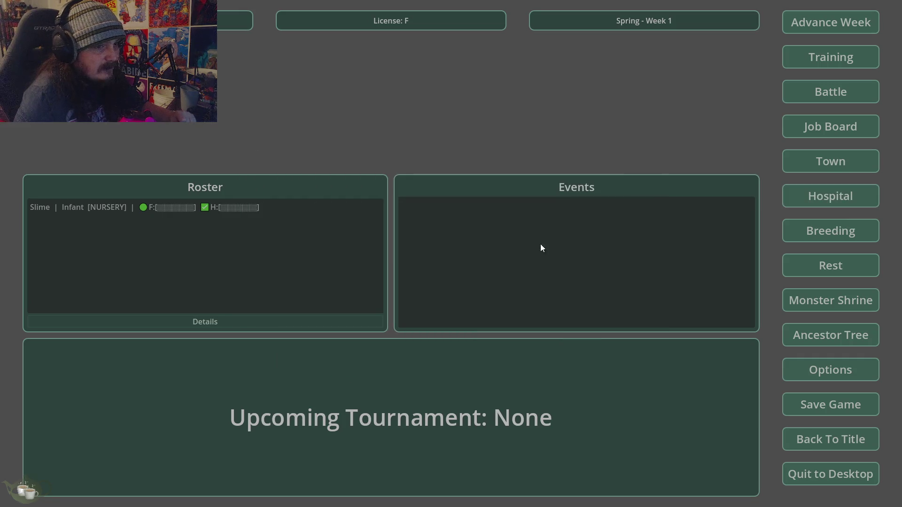
{"action": "left_click", "coordinate": [814, 333]}
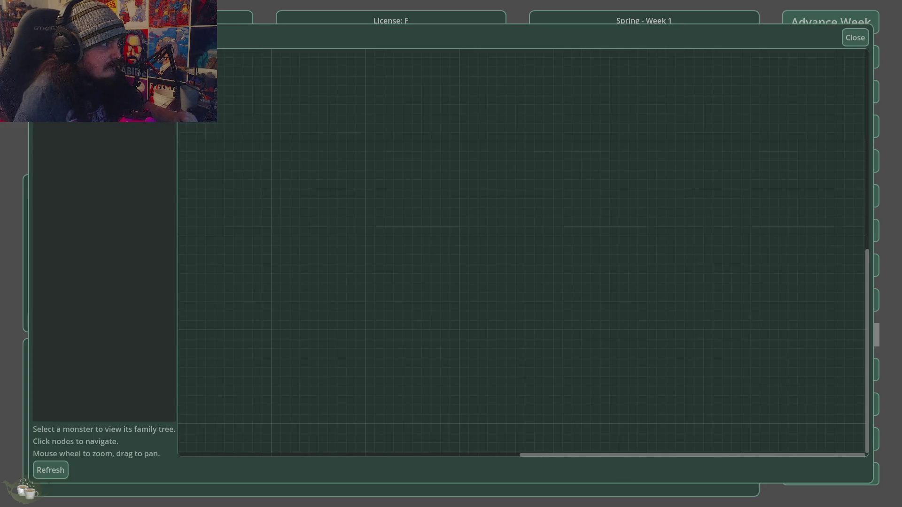
{"action": "left_click", "coordinate": [844, 36]}
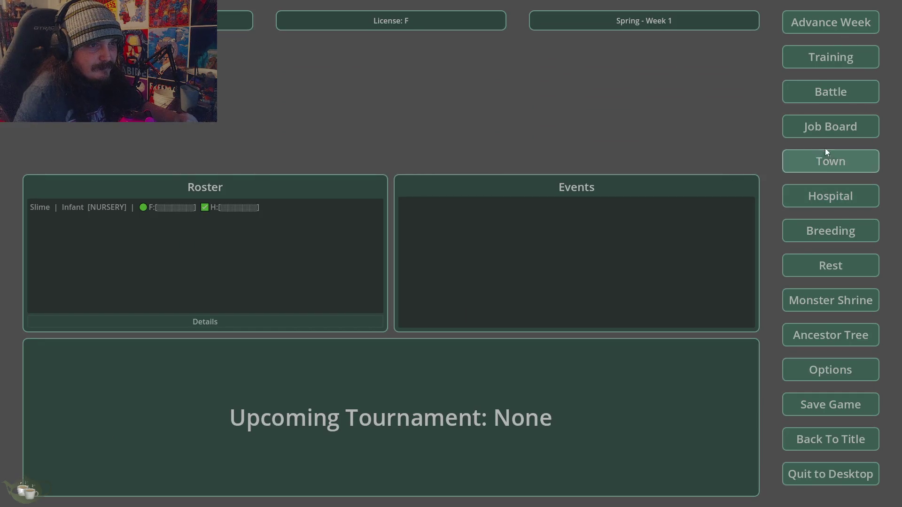
{"action": "left_click", "coordinate": [827, 128]}
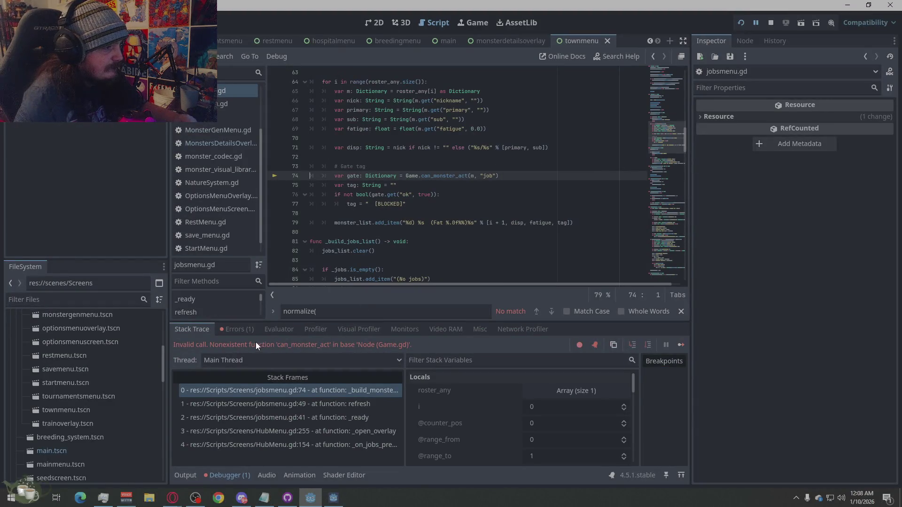
Select the jobsMenu can_monster_act error from jobsmenu.gd line 74 and view its Copy Error option.
{"action": "left_click", "coordinate": [237, 330]}
{"action": "left_click", "coordinate": [302, 360]}
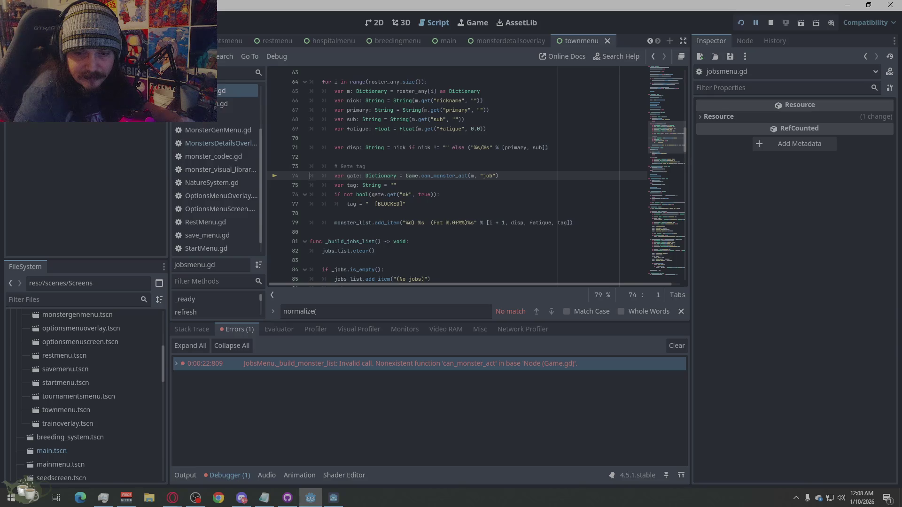
{"action": "key", "text": "alt+Tab"}
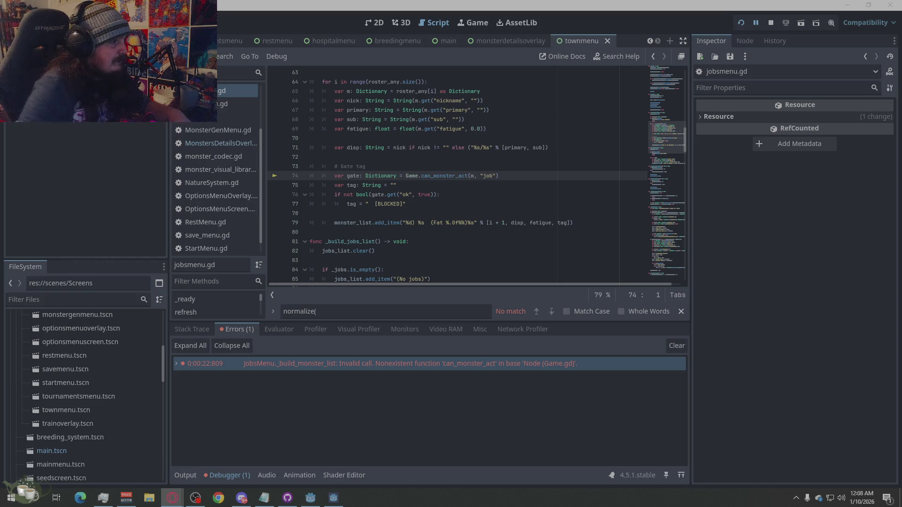
{"action": "right_click", "coordinate": [519, 370]}
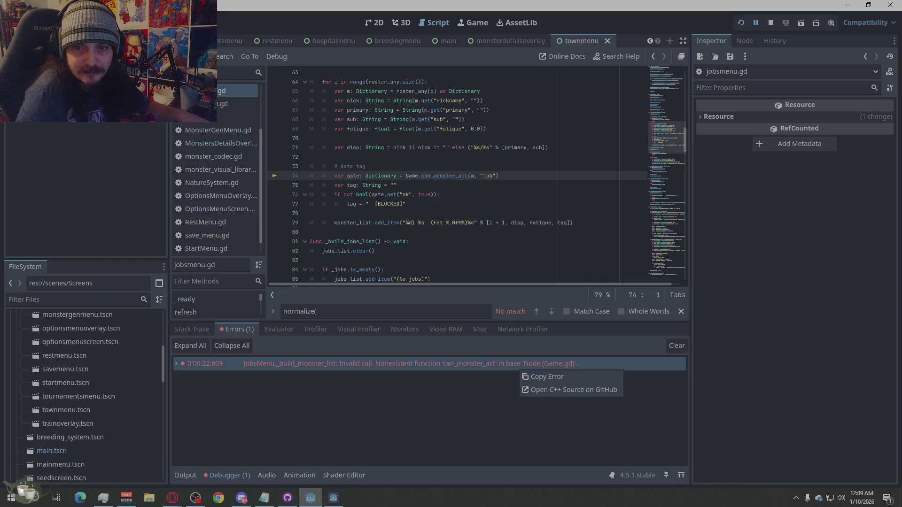
{"action": "left_click", "coordinate": [172, 498]}
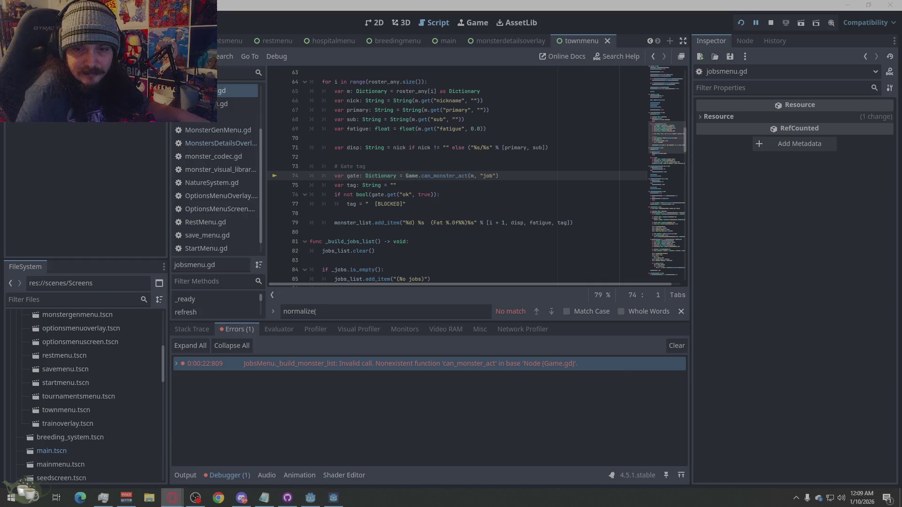